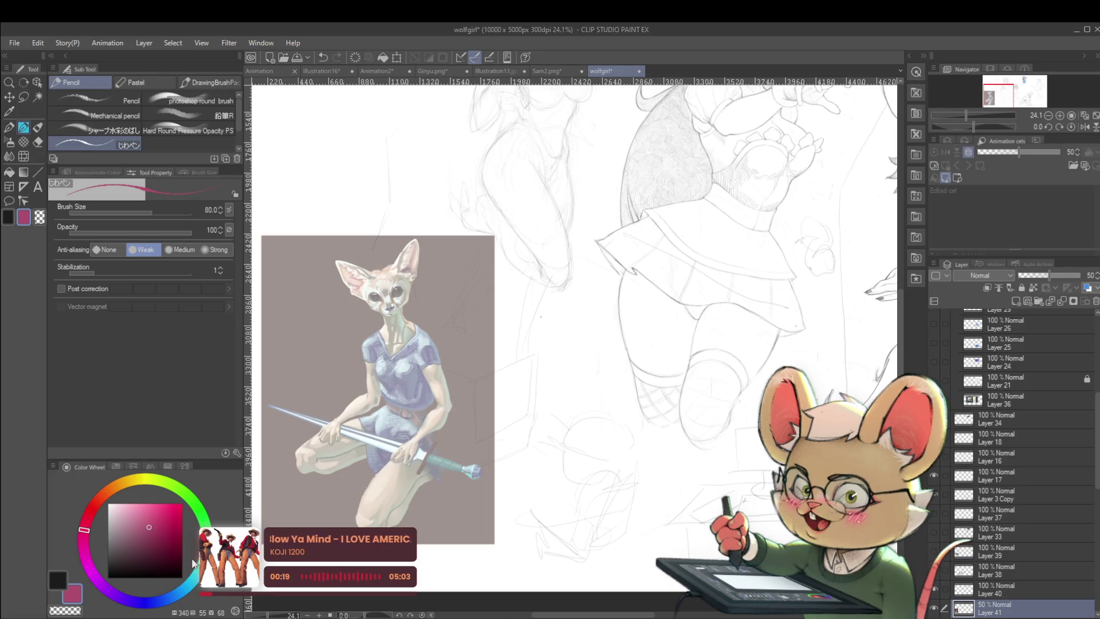
- Switch to the Real G-Pen and set the drawing colour to fully saturated red
key(p)
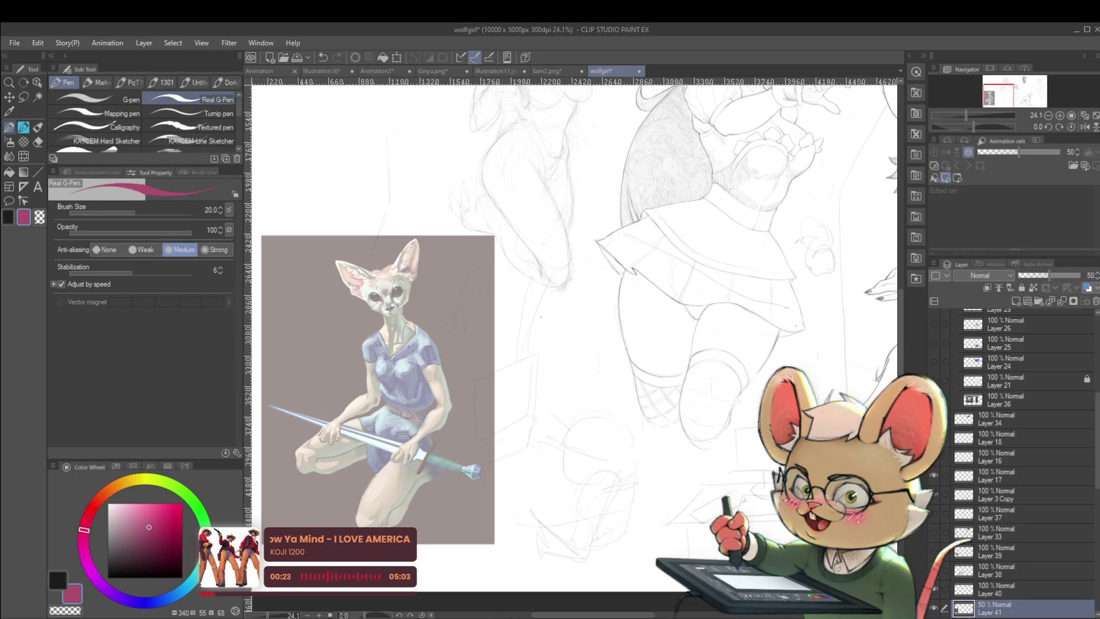
click(91, 508)
click(181, 520)
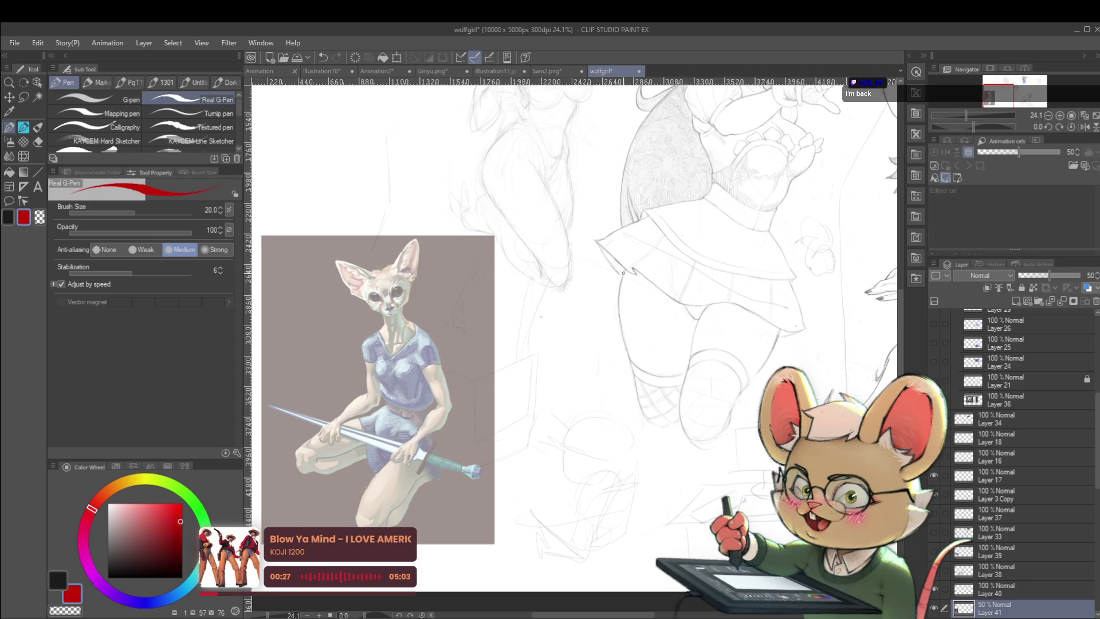
- Centre the fennec reference, mirror the view horizontally, and zoom out to the whole sheet
scroll(407, 393, up, 1)
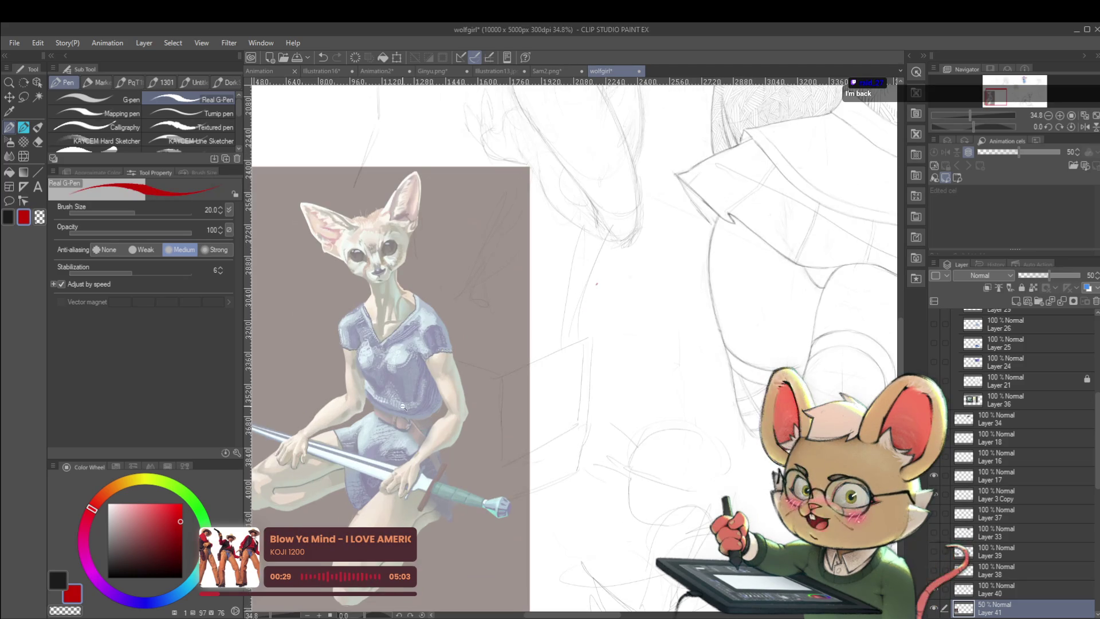
scroll(408, 393, up, 1)
drag(524, 384, 548, 366)
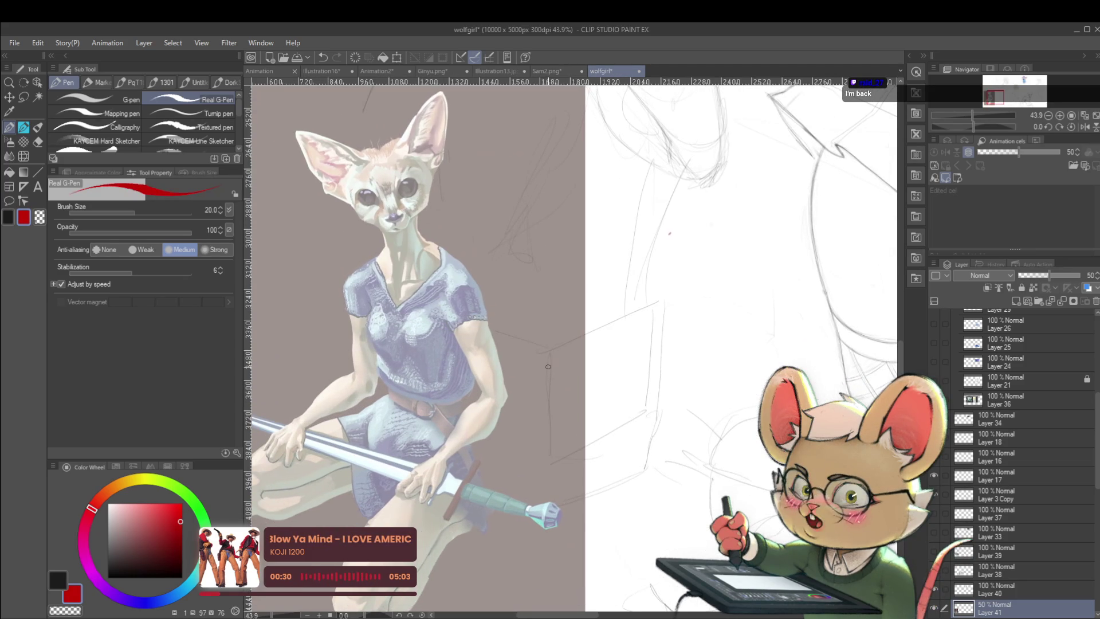
click(1084, 127)
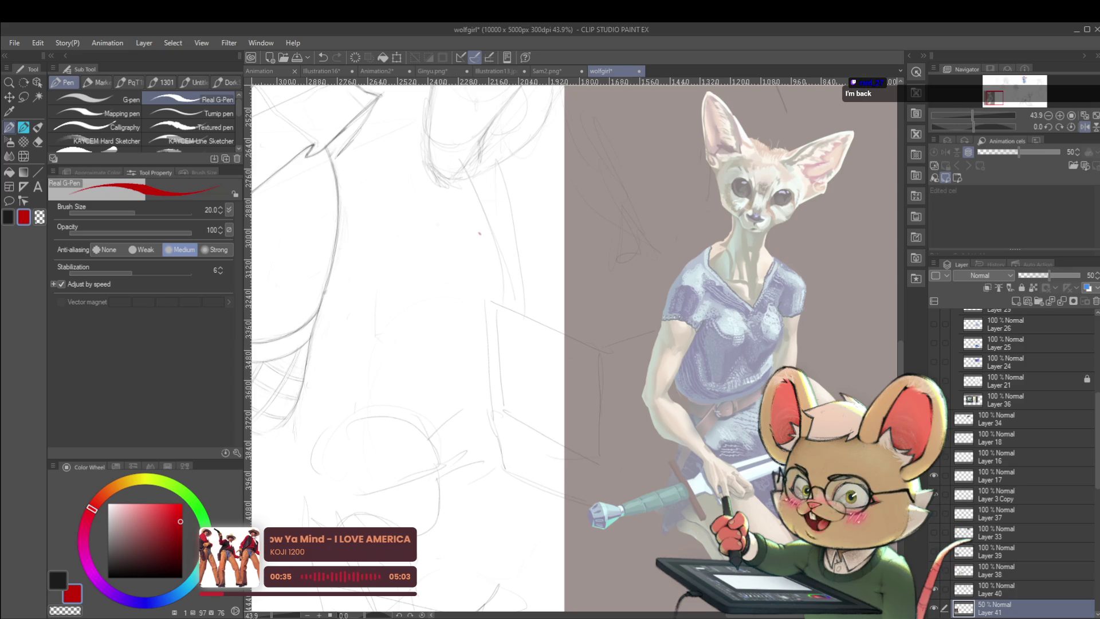
scroll(699, 429, down, 1)
scroll(699, 429, down, 1)
scroll(699, 429, down, 1)
- Hide the fennec girl sketch layer and show the upper-right girl sketch layers
scroll(700, 429, down, 1)
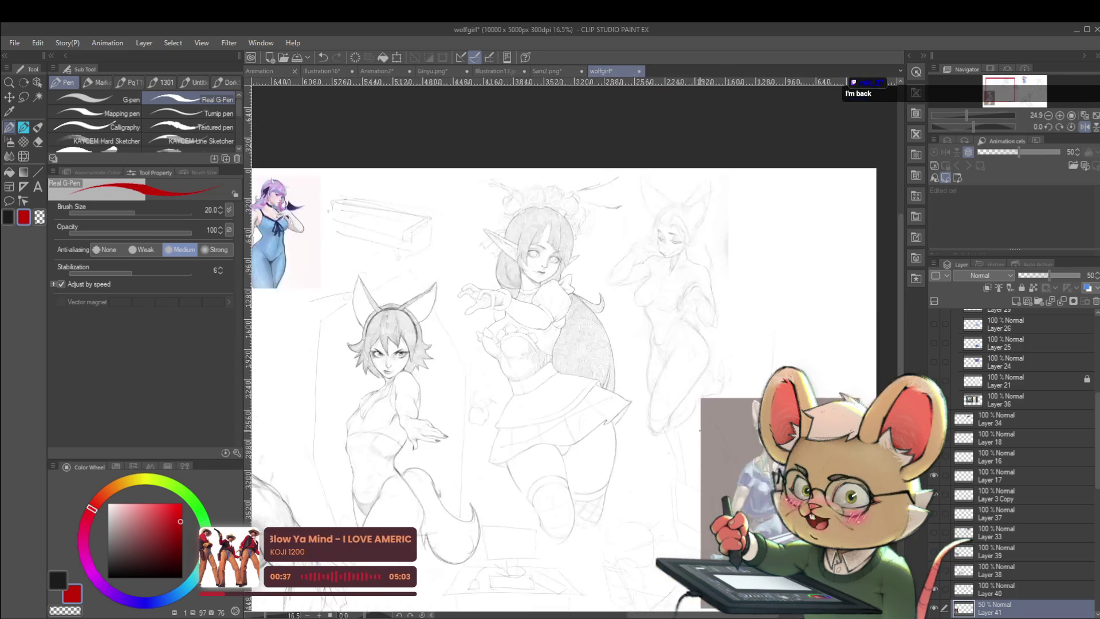
drag(699, 429, 748, 406)
scroll(569, 438, up, 2)
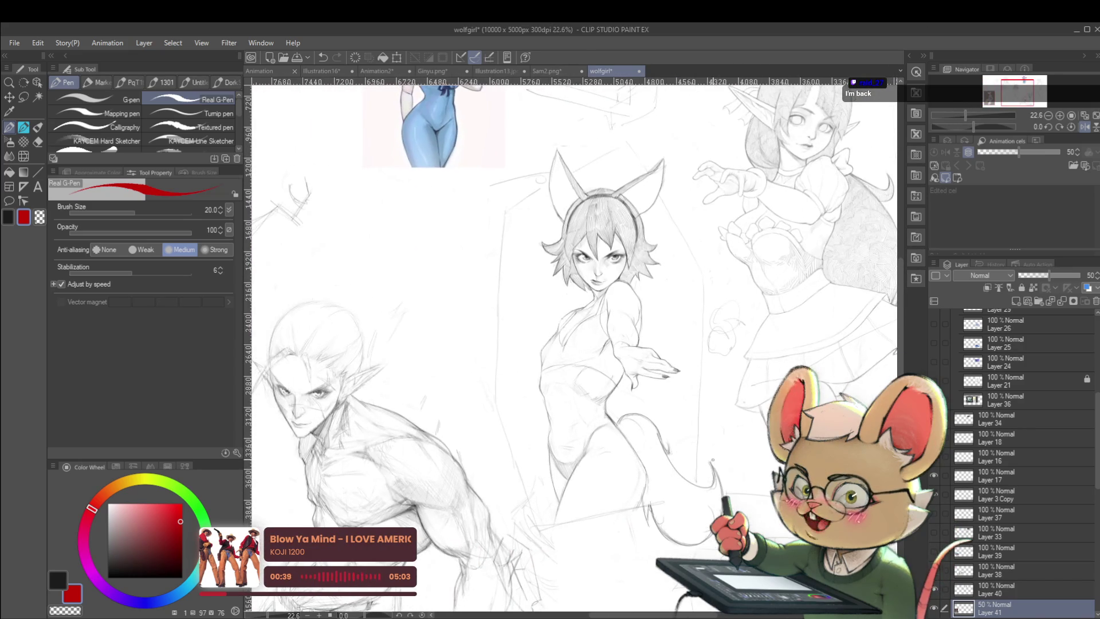
drag(1097, 459, 1094, 559)
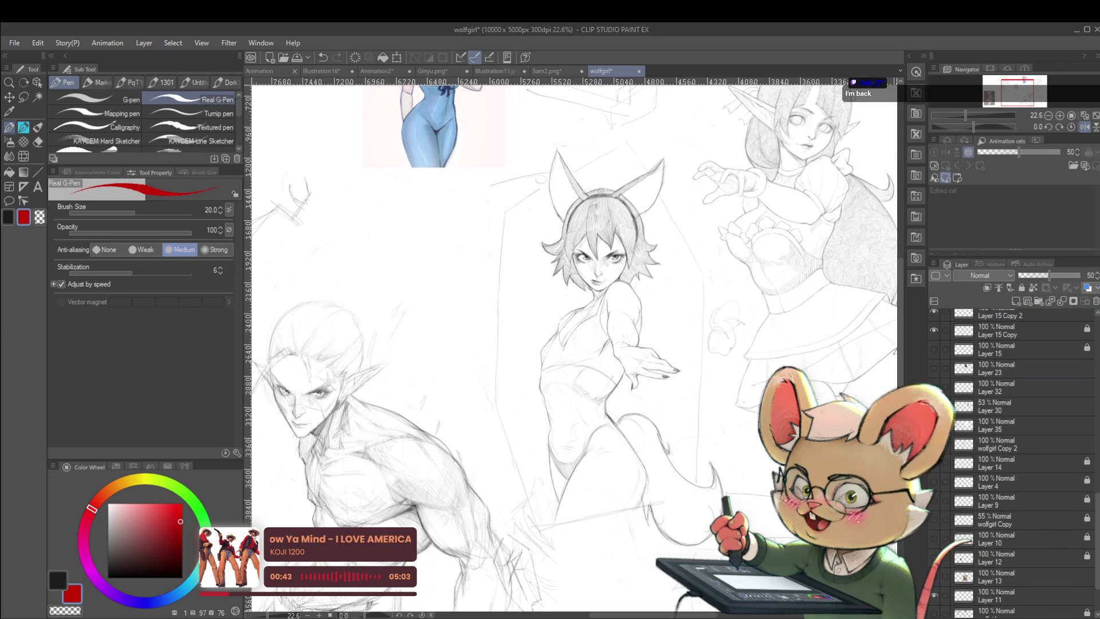
click(935, 461)
click(934, 533)
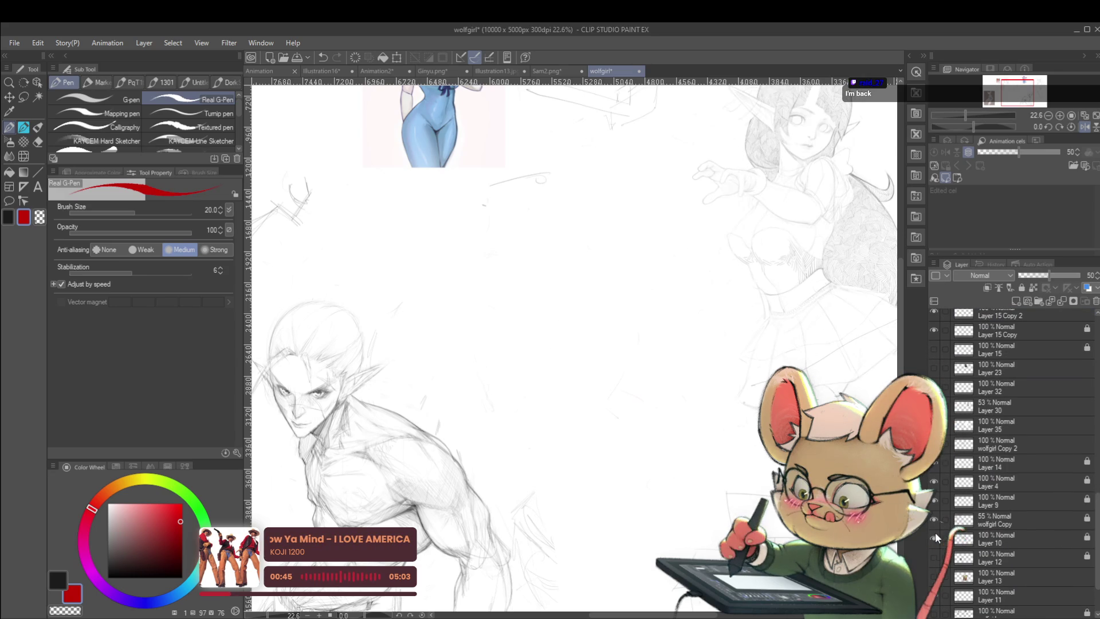
drag(933, 532, 933, 458)
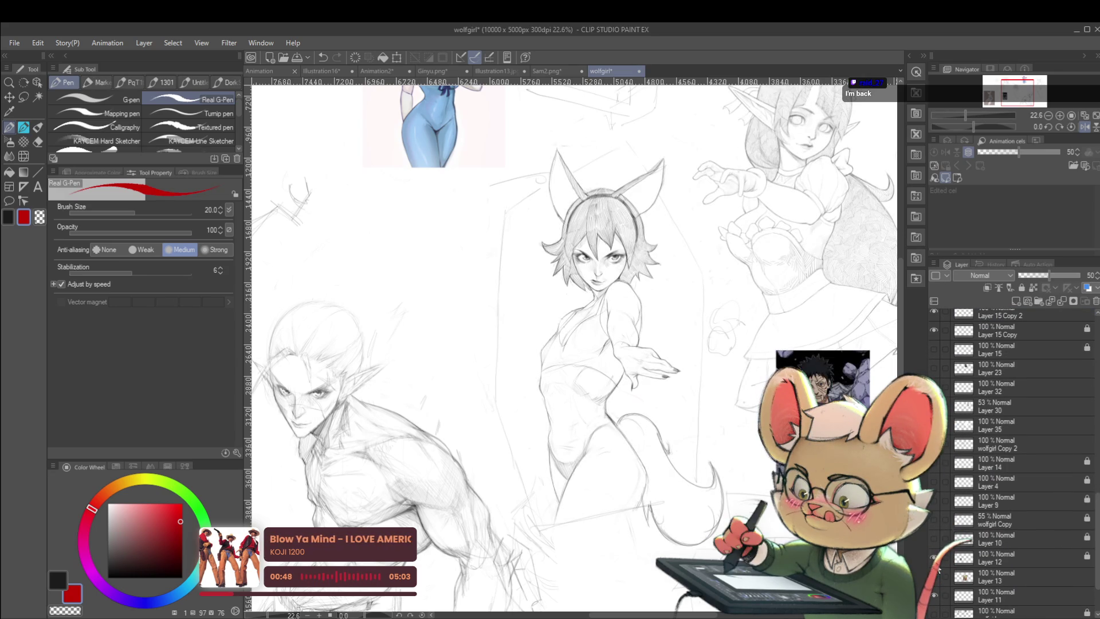
- Leave extra sketch layers hidden, show Layer 37 and Layer 33, and zoom out
click(934, 612)
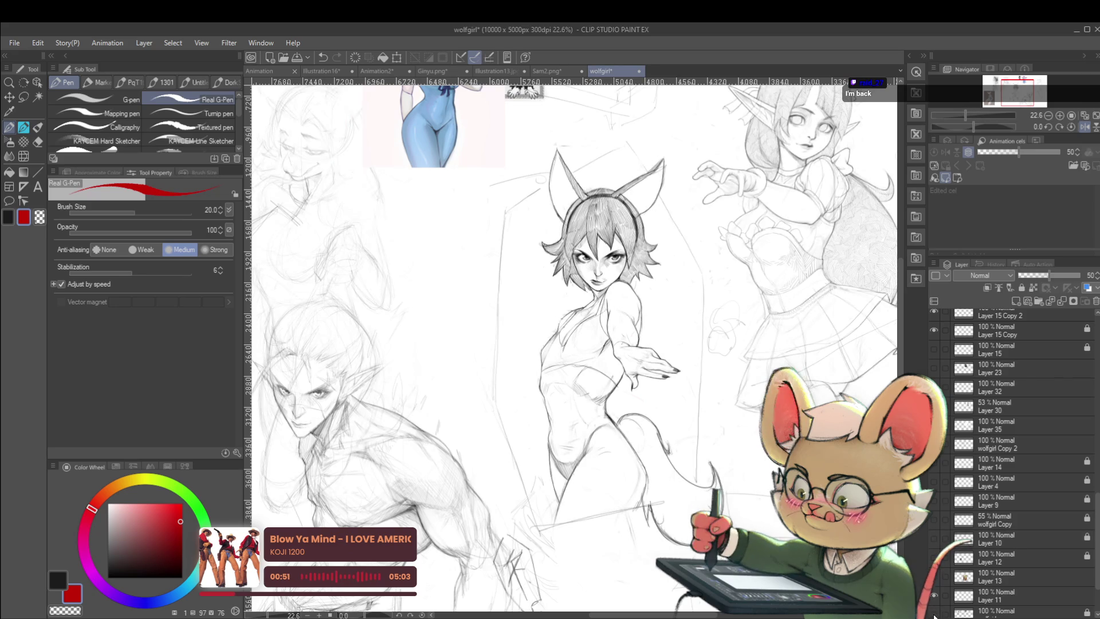
click(934, 612)
scroll(1014, 458, up, 5)
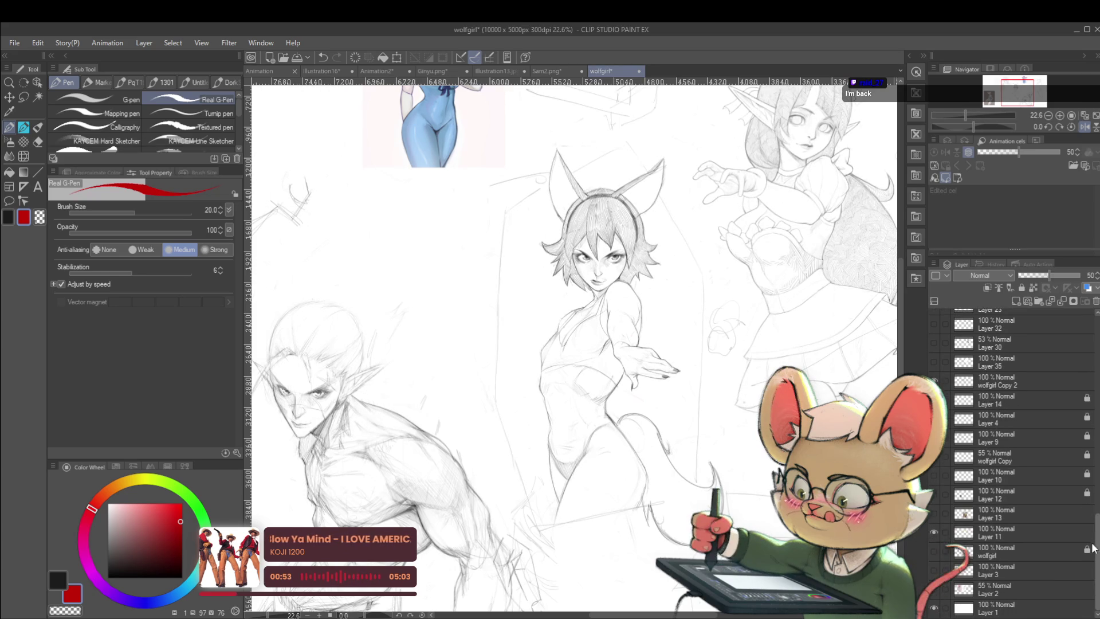
scroll(934, 511, up, 1)
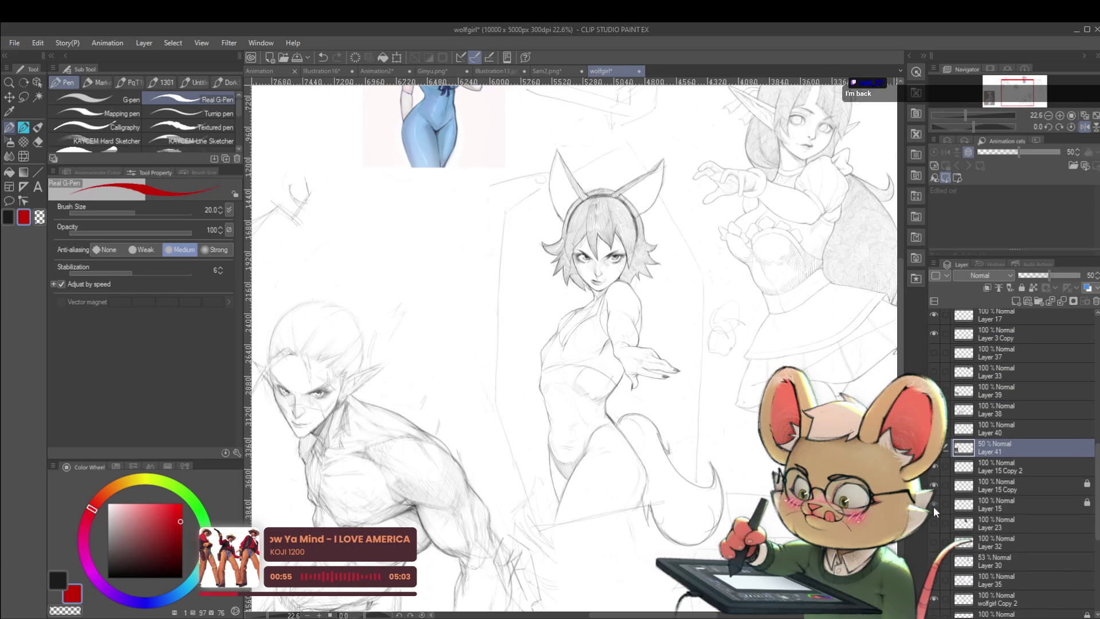
click(934, 542)
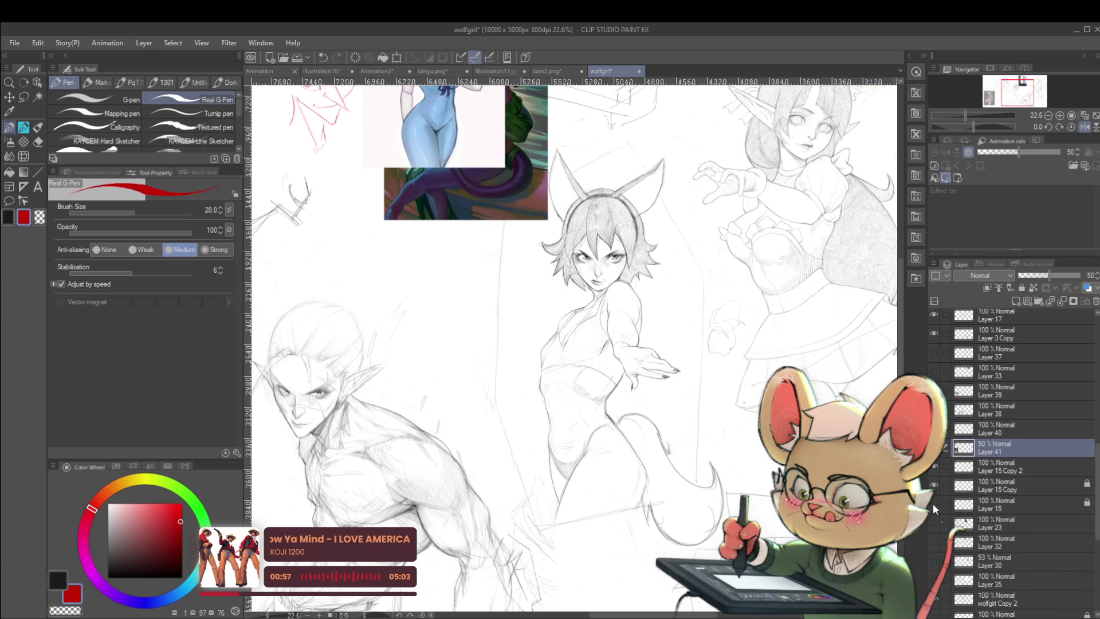
click(934, 542)
drag(934, 352, 939, 374)
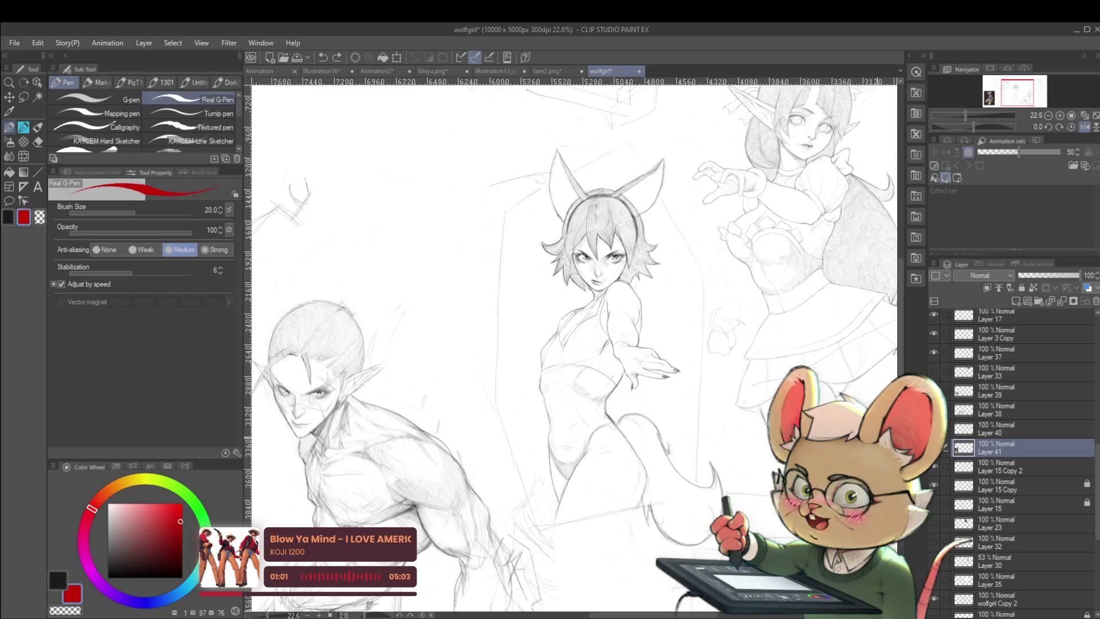
scroll(523, 335, down, 2)
- Select the KAYCEM Soft Sketcher brush
key(p)
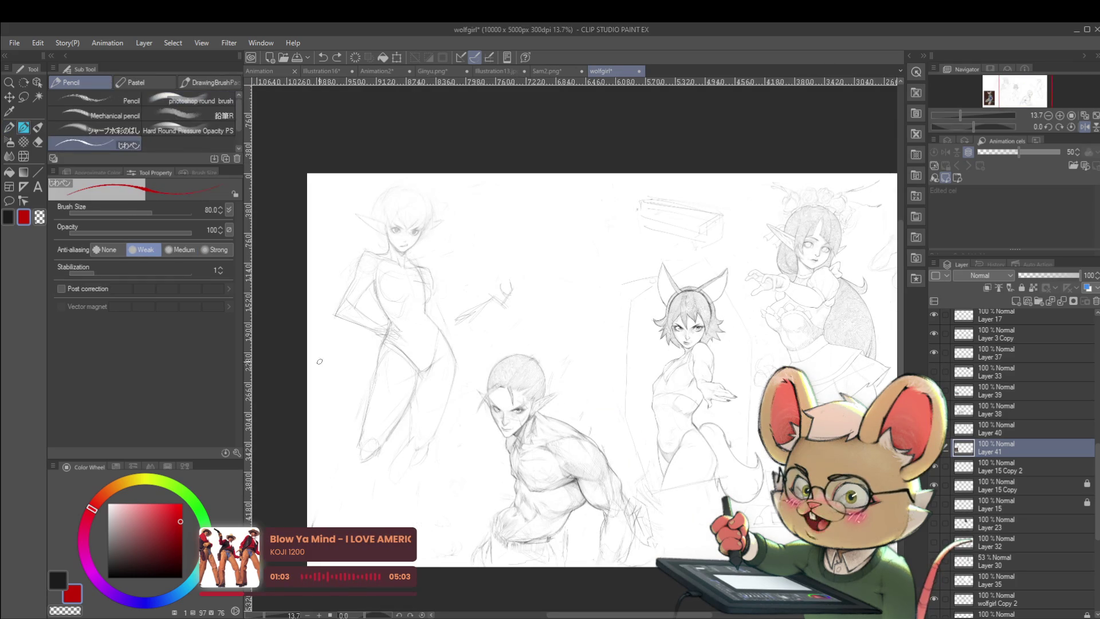
key(p)
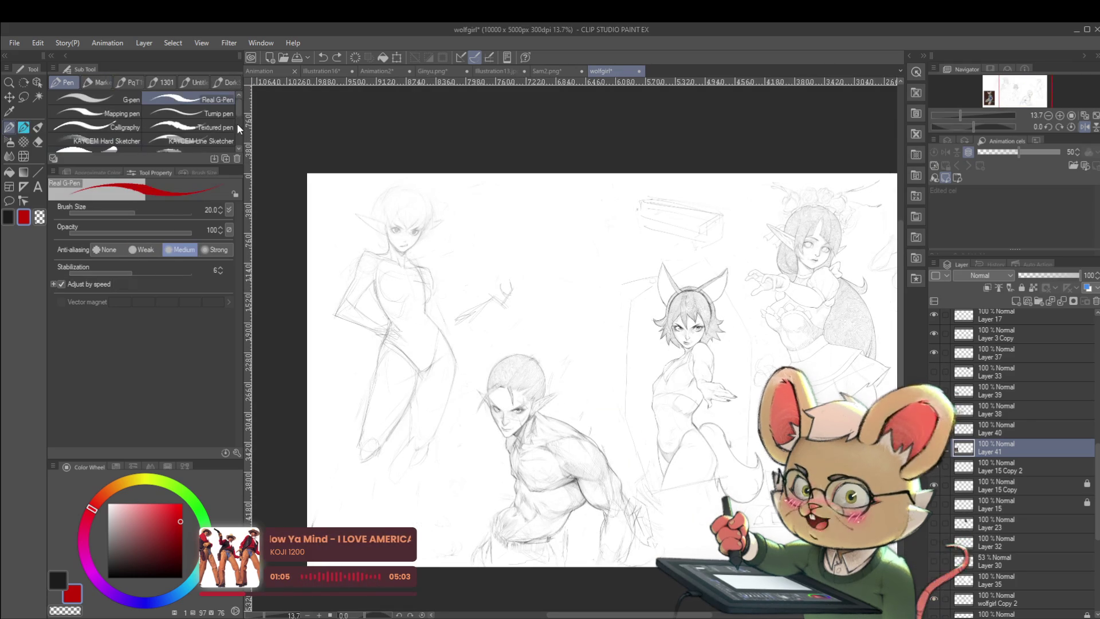
scroll(238, 116, down, 1)
scroll(238, 119, down, 1)
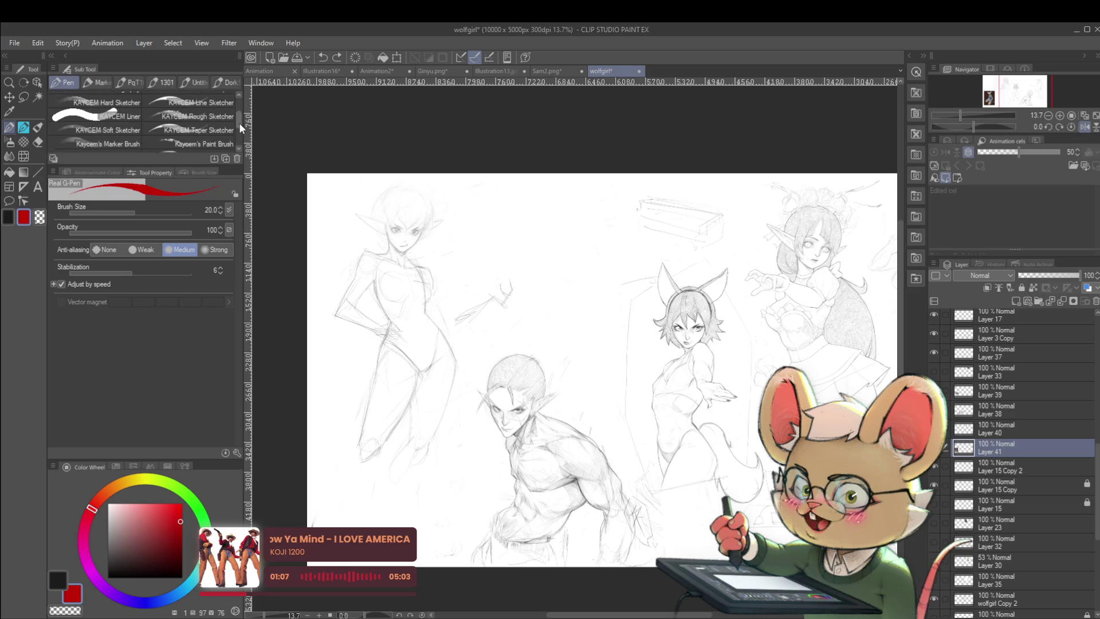
scroll(237, 124, down, 1)
click(133, 124)
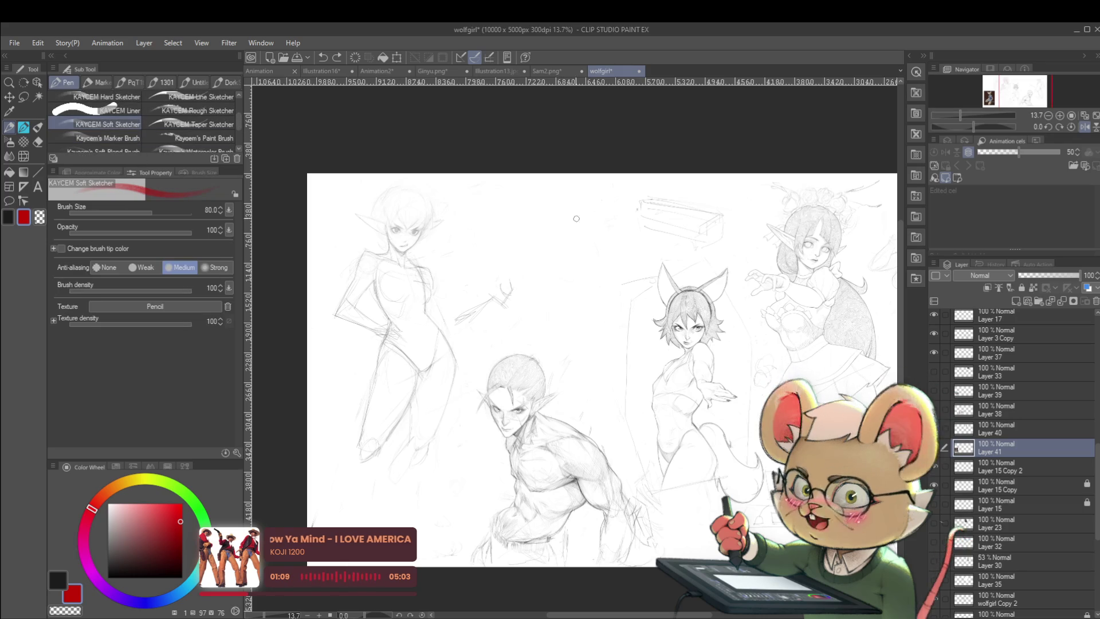
- Scribble test loops, zigzags and long diagonal strokes, then undo them
drag(544, 288, 600, 257)
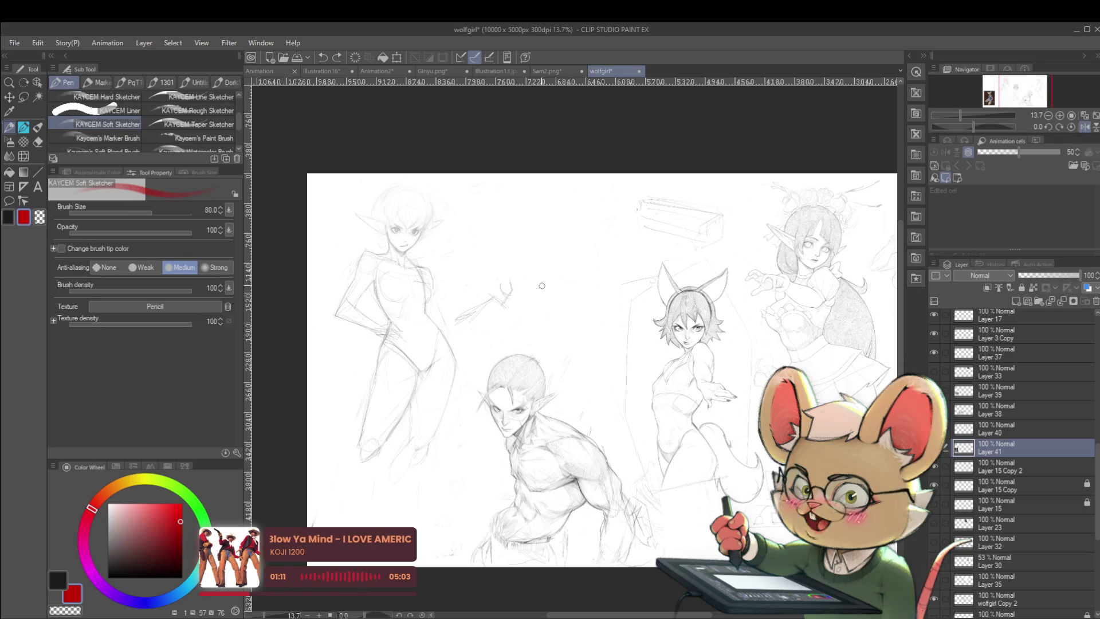
mouse_move(544, 268)
mouse_down()
mouse_move(585, 261)
mouse_move(552, 301)
mouse_up()
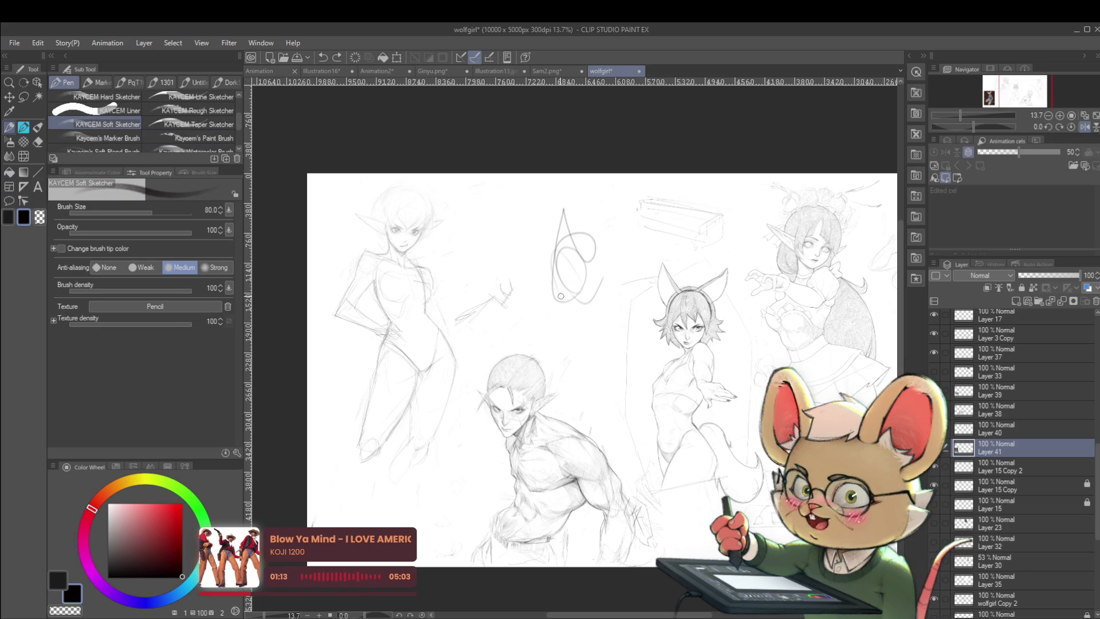
drag(590, 217, 547, 273)
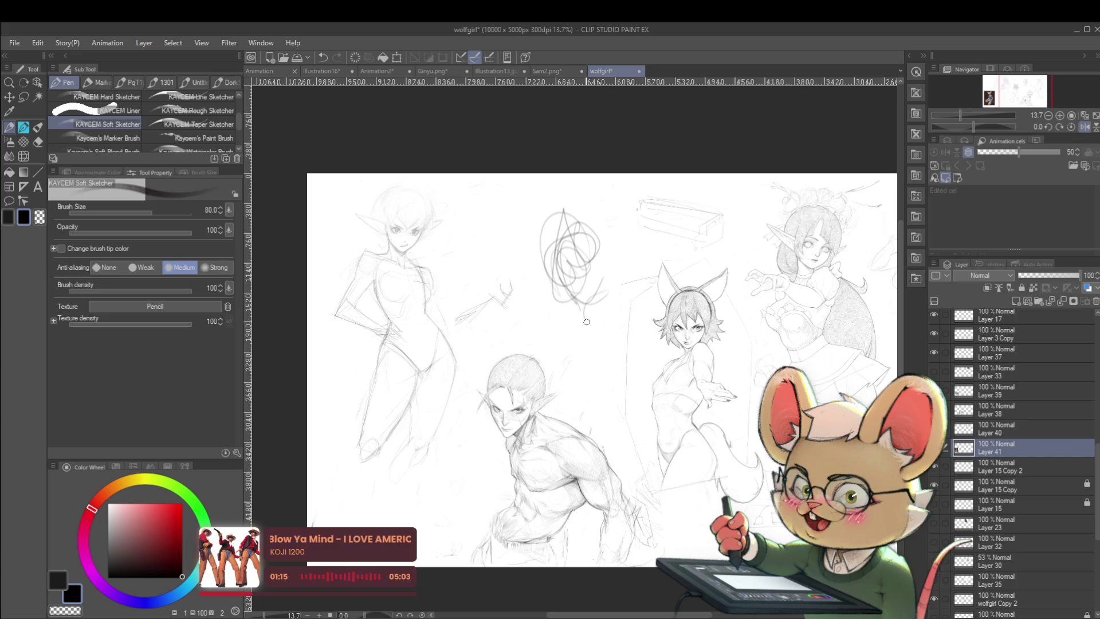
drag(587, 322, 554, 341)
mouse_move(547, 294)
mouse_down()
mouse_move(508, 344)
mouse_move(434, 359)
mouse_up()
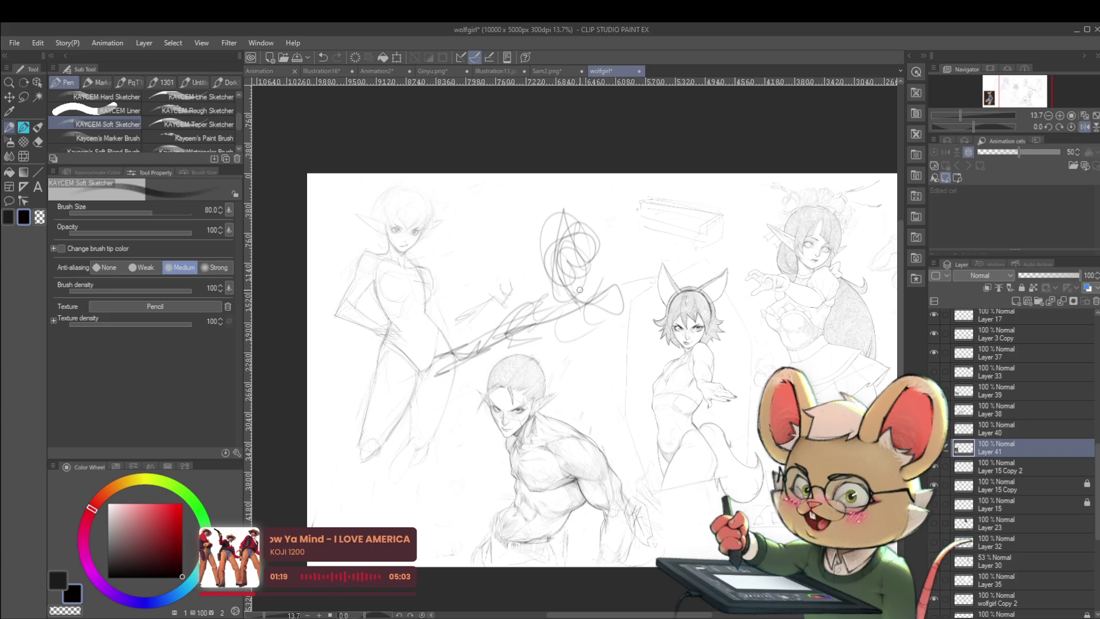
mouse_move(573, 300)
mouse_down()
mouse_move(617, 287)
mouse_move(551, 394)
mouse_up()
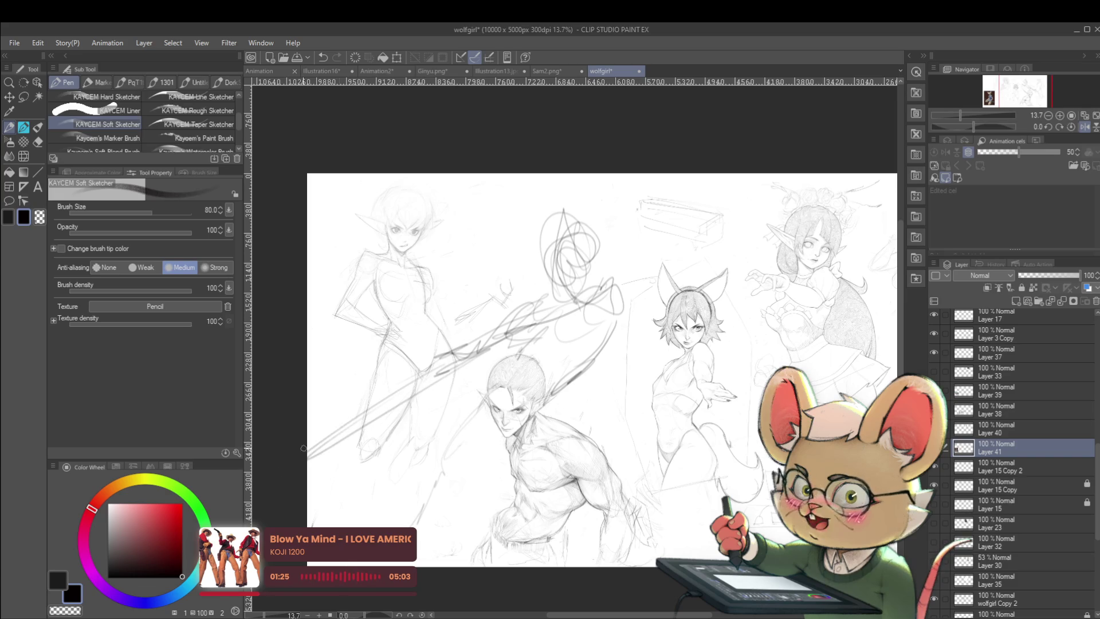
drag(484, 406, 352, 521)
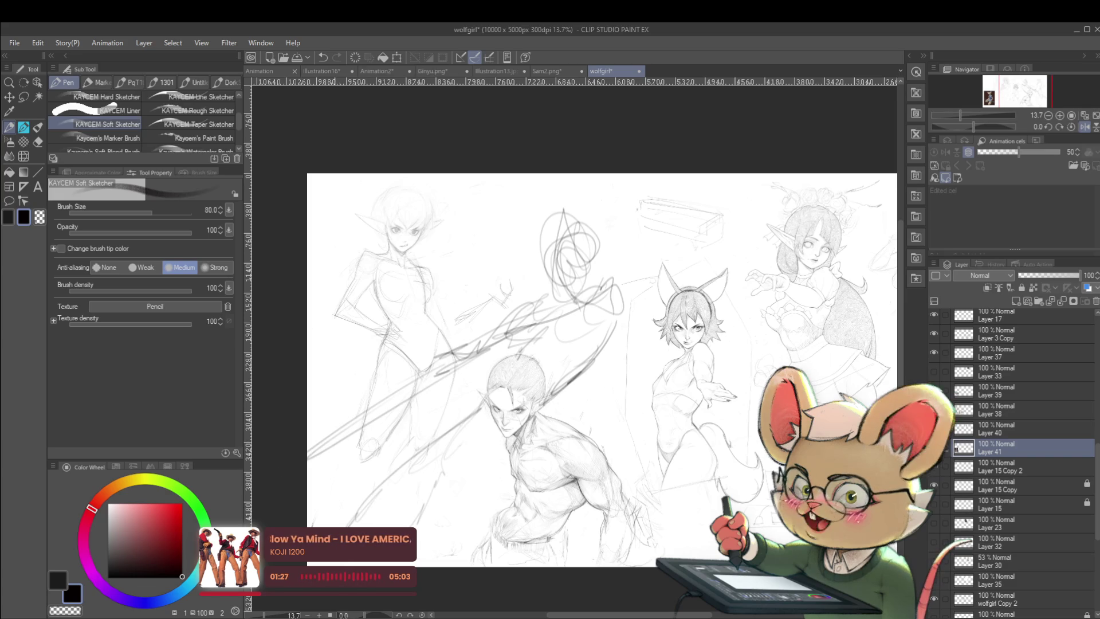
drag(473, 444, 361, 512)
drag(491, 424, 430, 458)
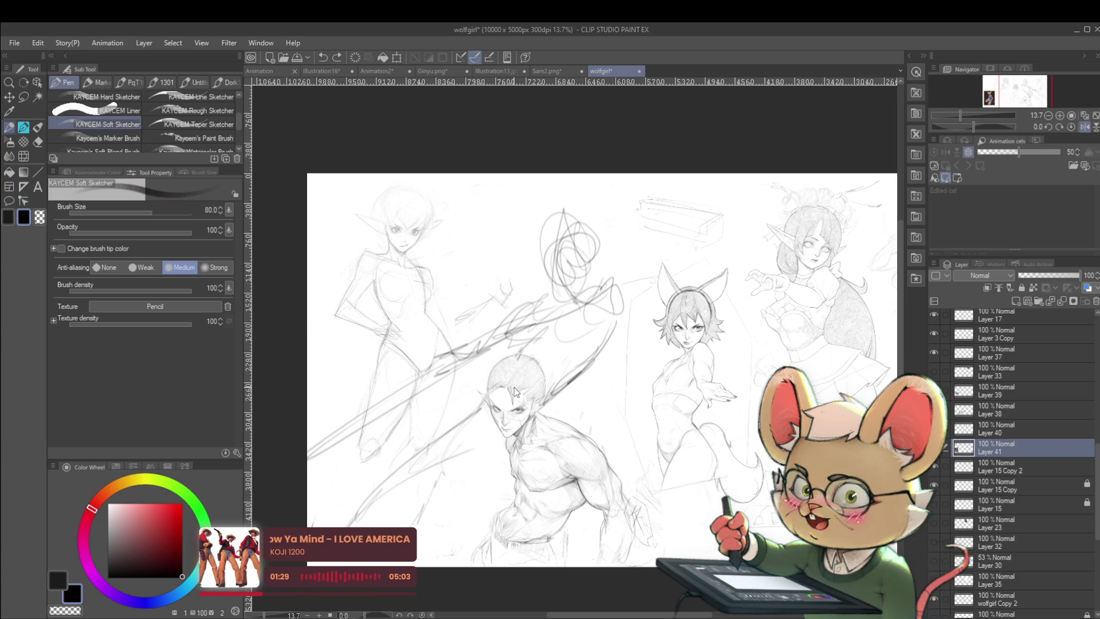
key(ctrl+z)
key(ctrl+z)
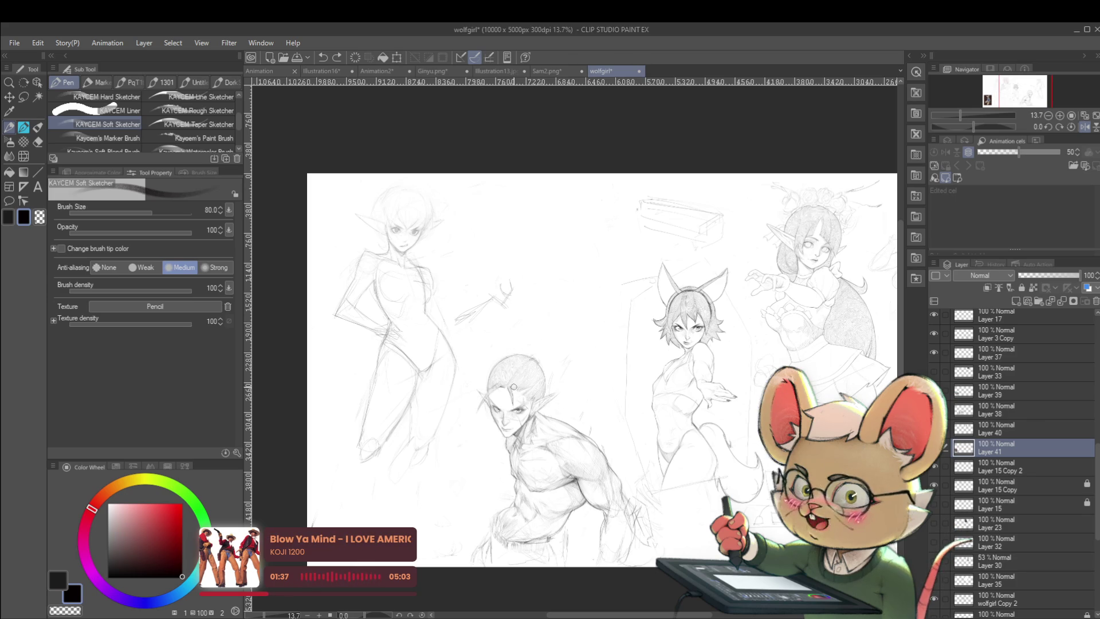
drag(1096, 470, 1088, 540)
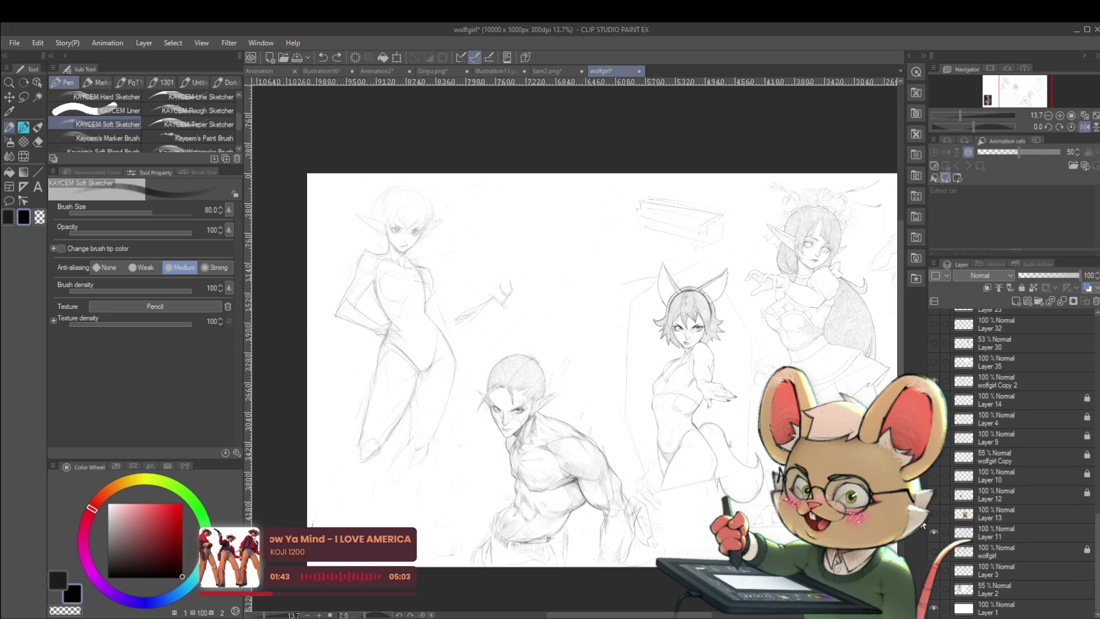
- Paste a duplicate of the fox reference, then cancel and undo it
key(ctrl+v)
key(ctrl+t)
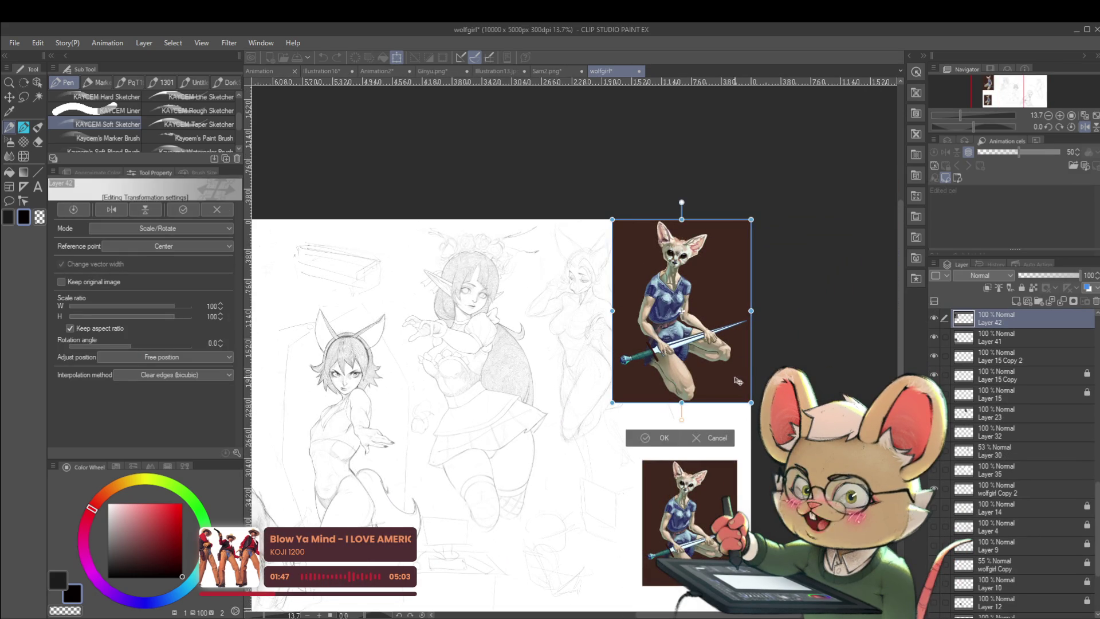
key(Escape)
key(ctrl+z)
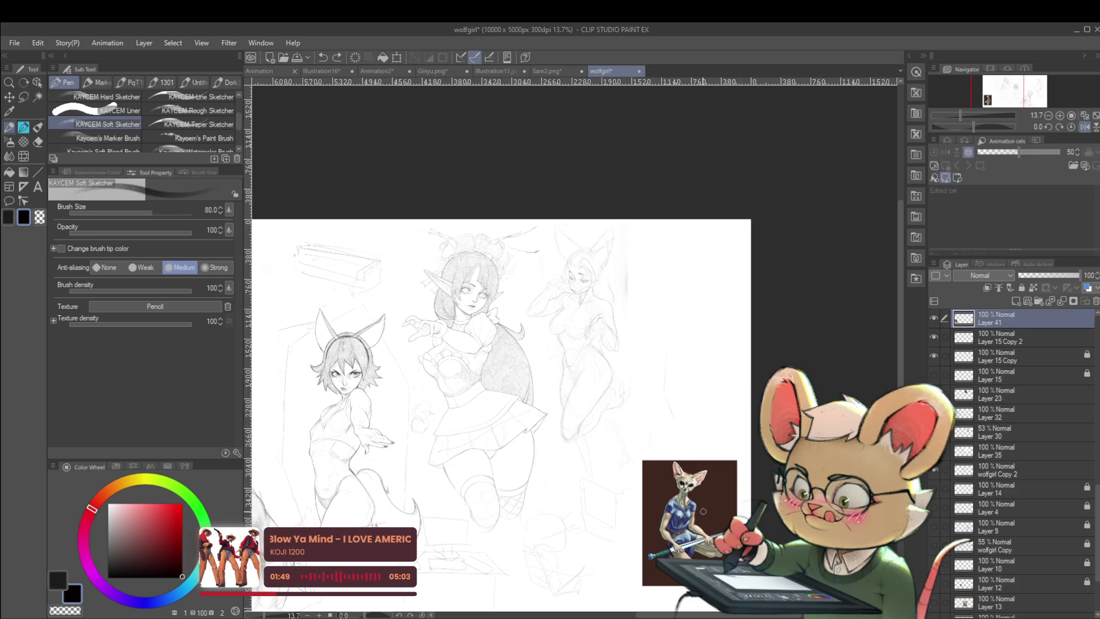
- Select Layer 41 from the canvas, fade it to 59% opacity, and return to the pen
key(o)
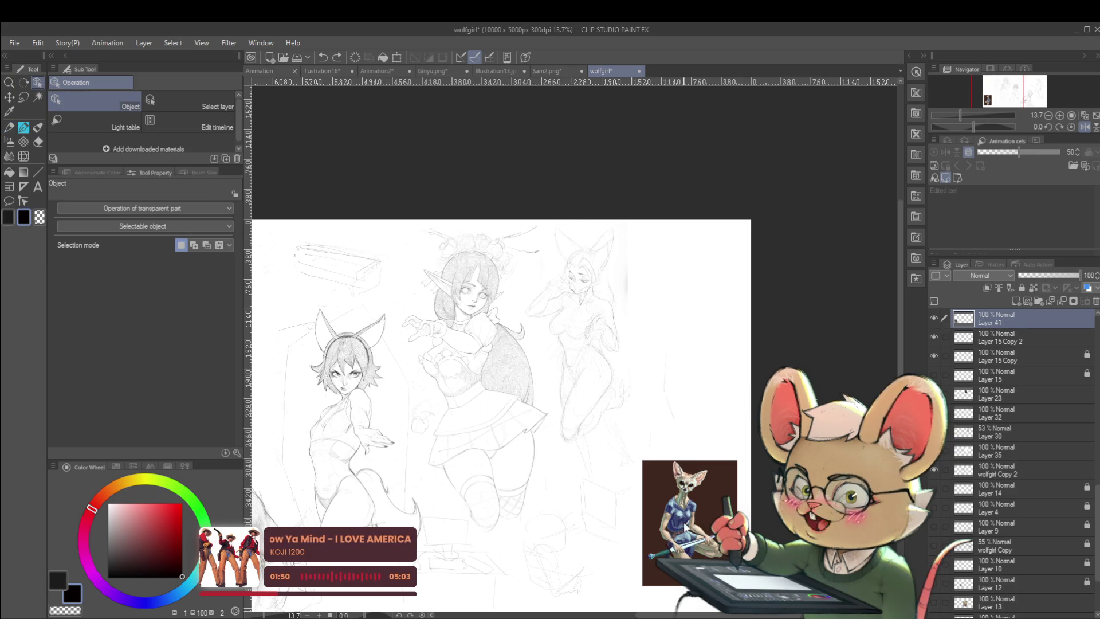
click(201, 103)
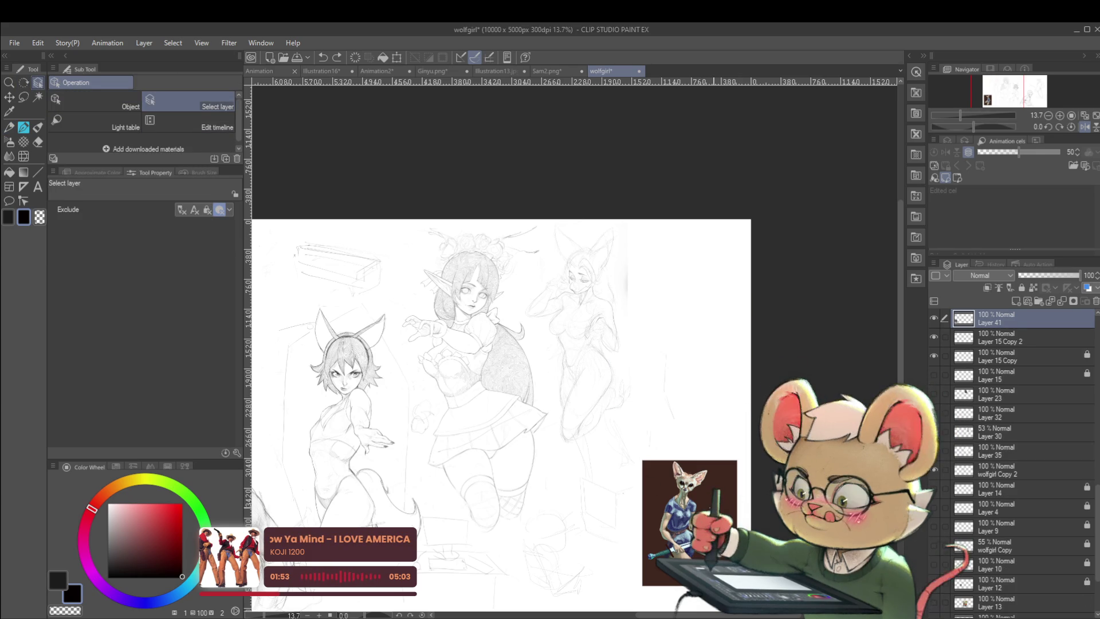
click(1059, 277)
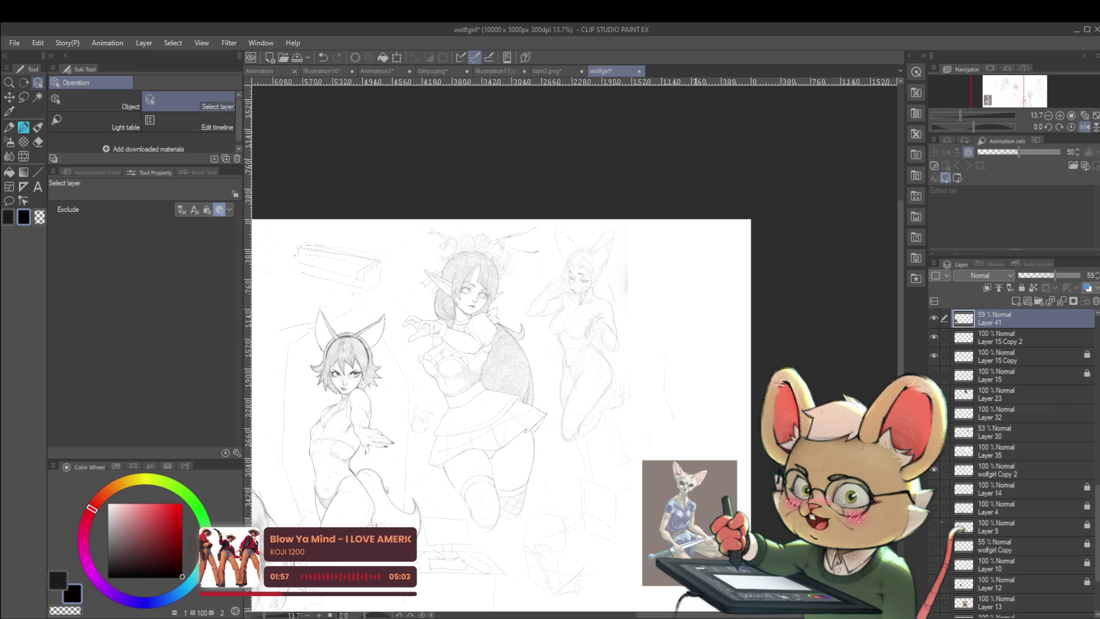
key(p)
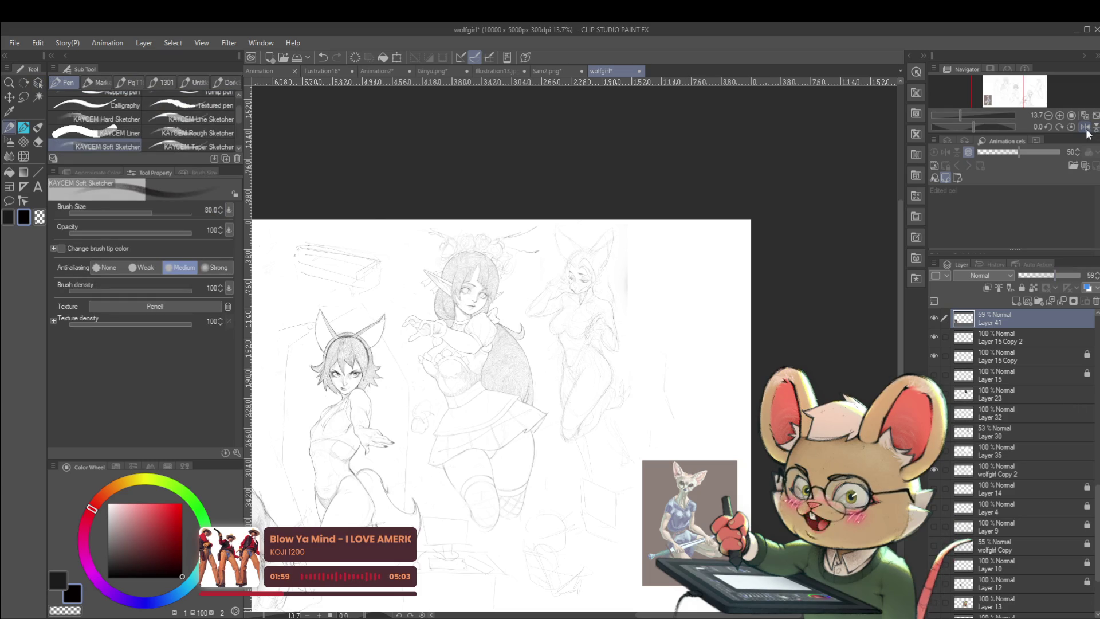
scroll(573, 343, up, 3)
- Pick red, add new Layer 42 for construction lines, and shrink the pencil to size 25
click(180, 522)
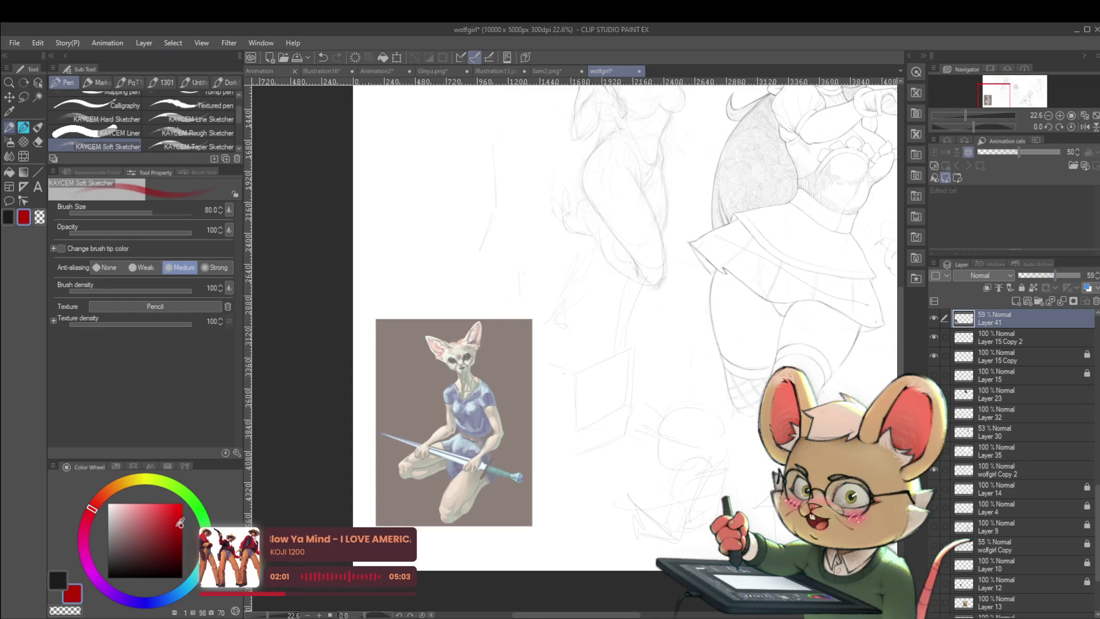
scroll(523, 390, up, 3)
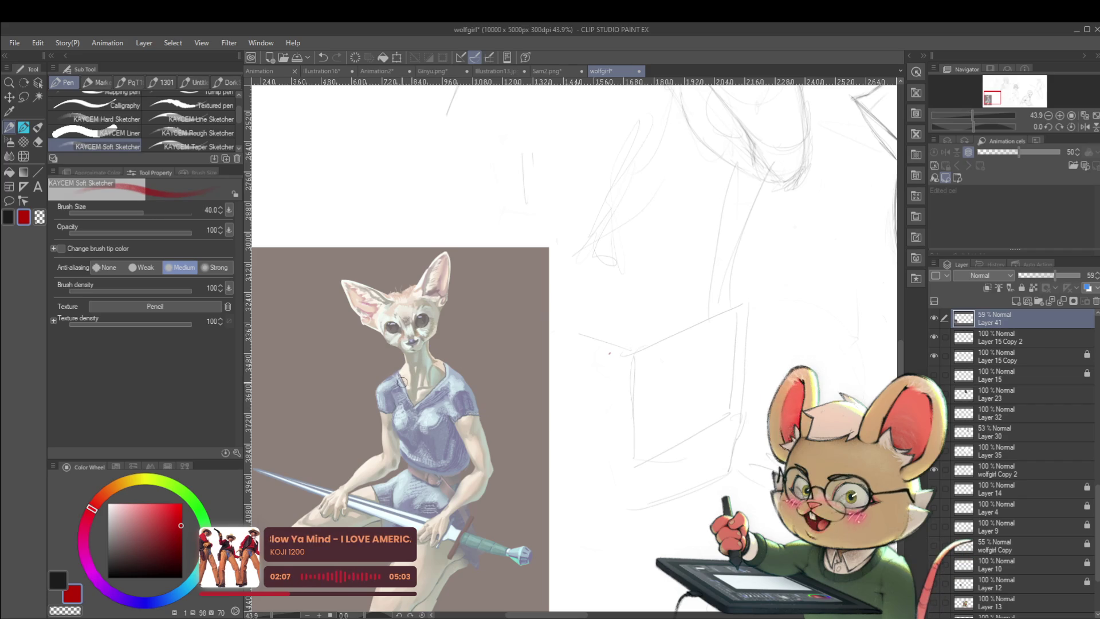
key(bracketleft)
key(bracketleft)
key(bracketleft)
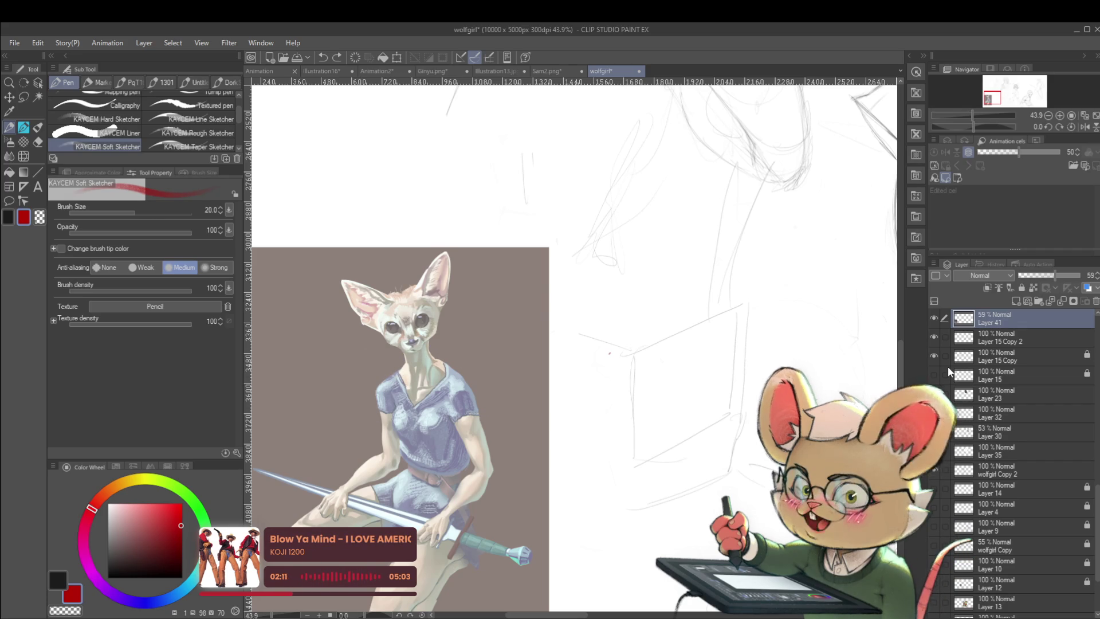
key(ctrl+shift+n)
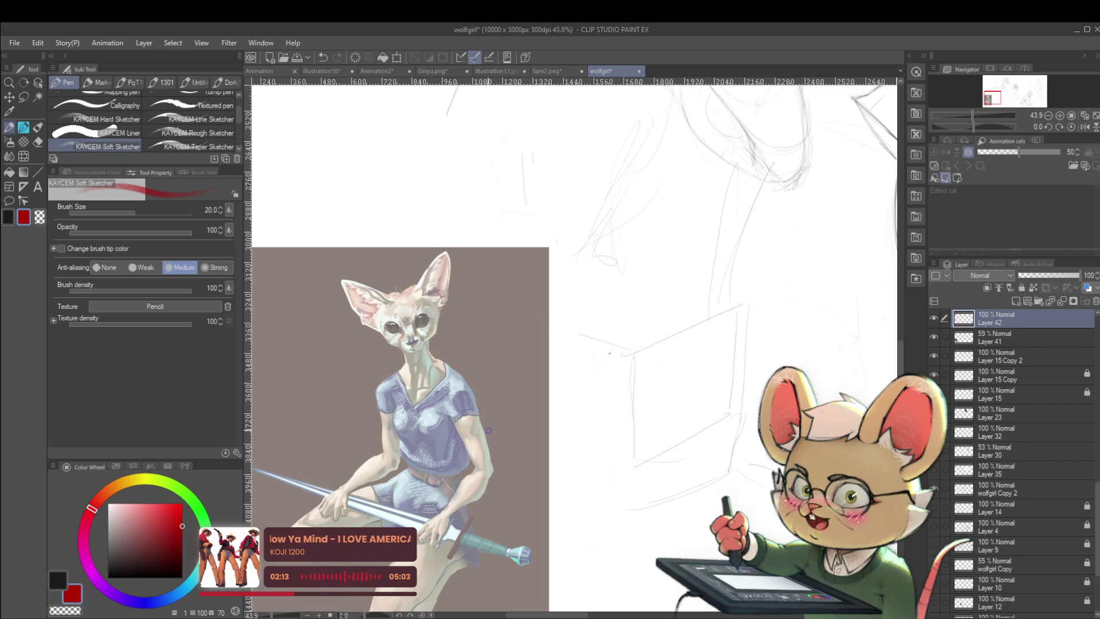
key(p)
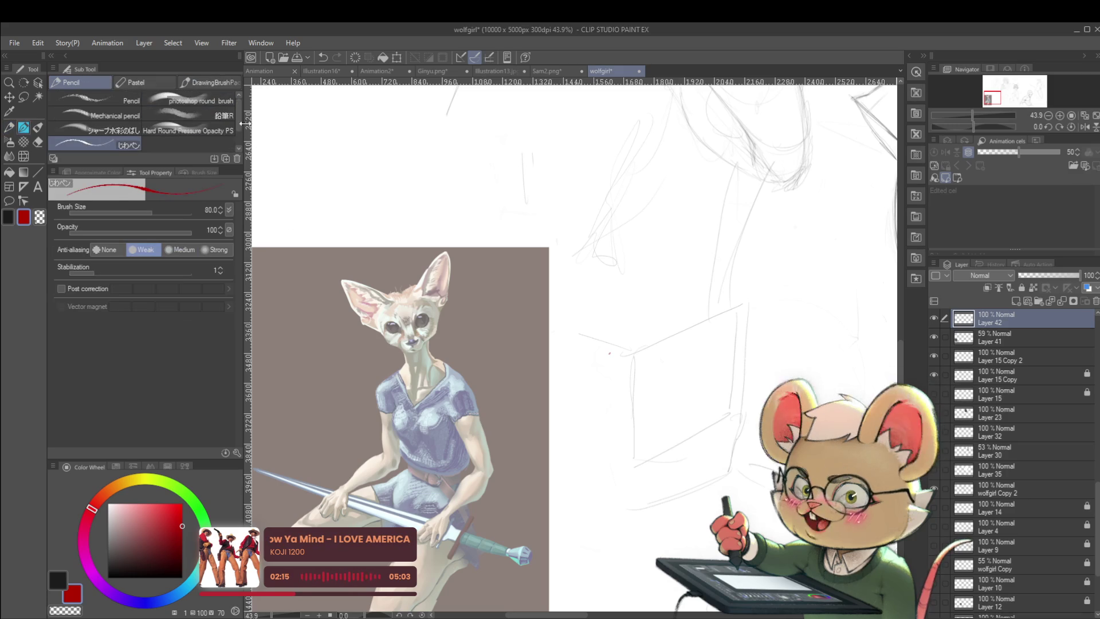
key(bracketleft)
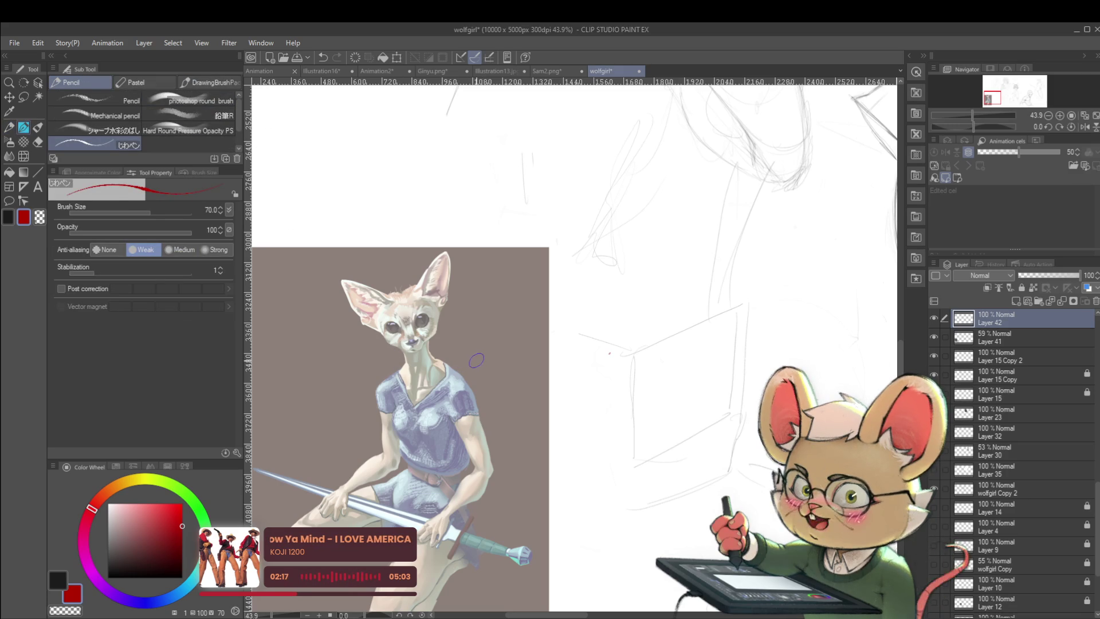
key(bracketleft)
key(bracketleft)
key(bracketleft)
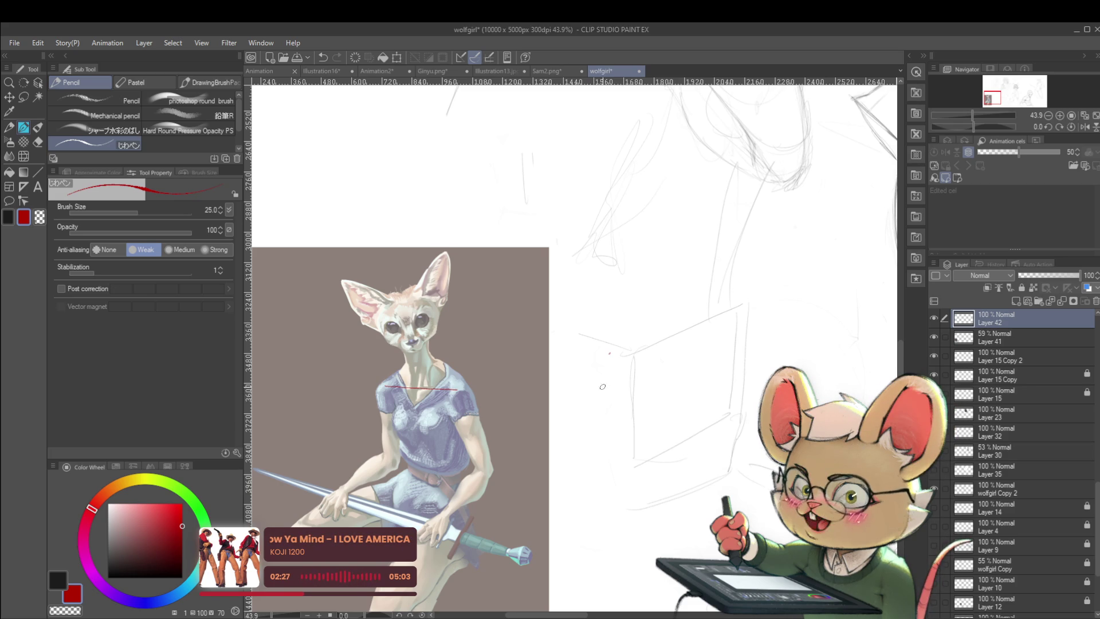
- Sketch a rough red circle as the shoulder socket beside the fox
drag(602, 387, 575, 433)
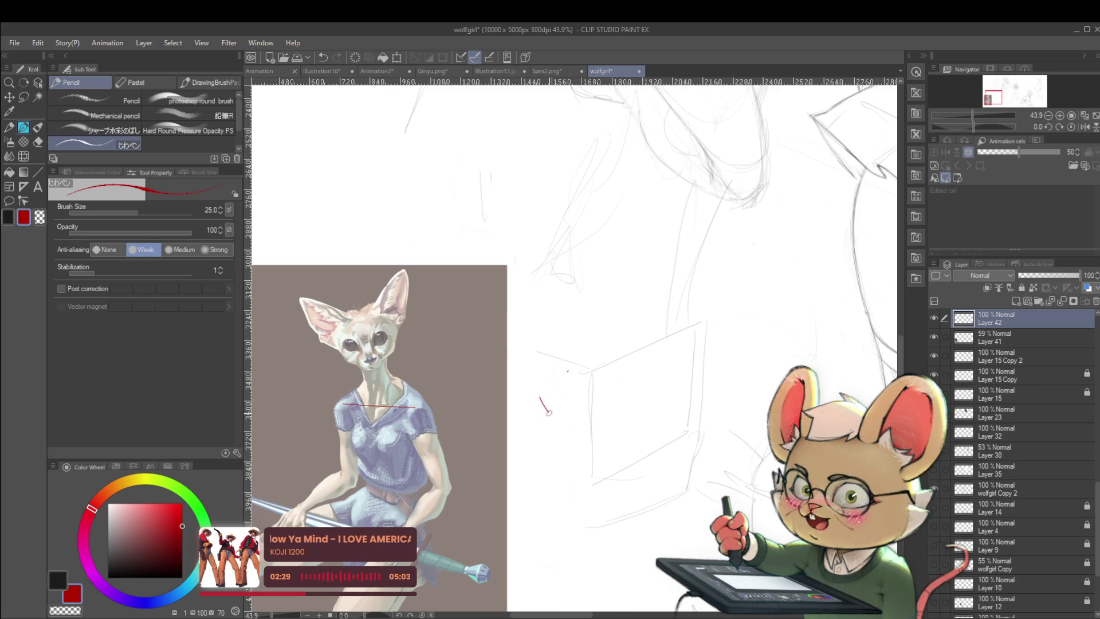
mouse_move(539, 397)
mouse_down()
mouse_move(558, 421)
mouse_move(614, 428)
mouse_up()
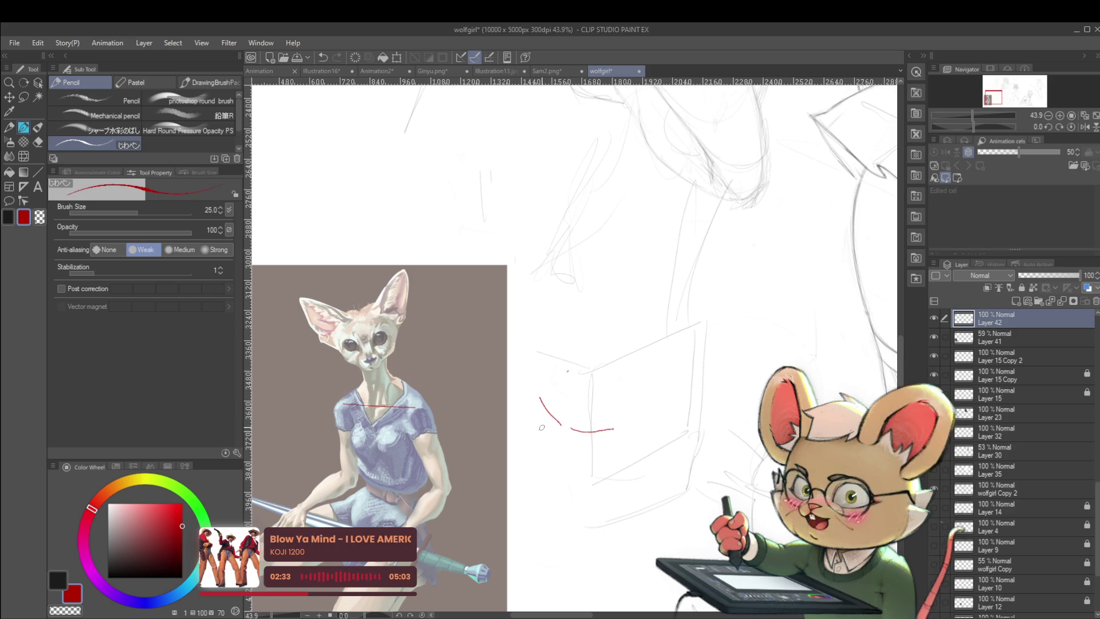
mouse_move(542, 417)
mouse_down()
mouse_move(543, 453)
mouse_move(593, 473)
mouse_move(602, 440)
mouse_up()
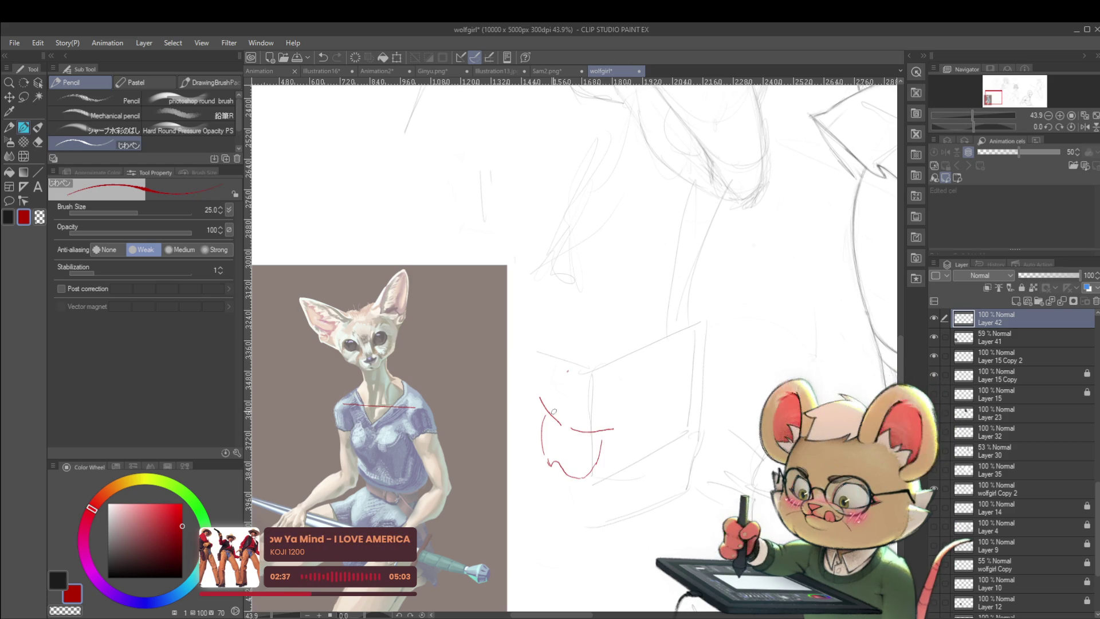
drag(550, 415, 573, 404)
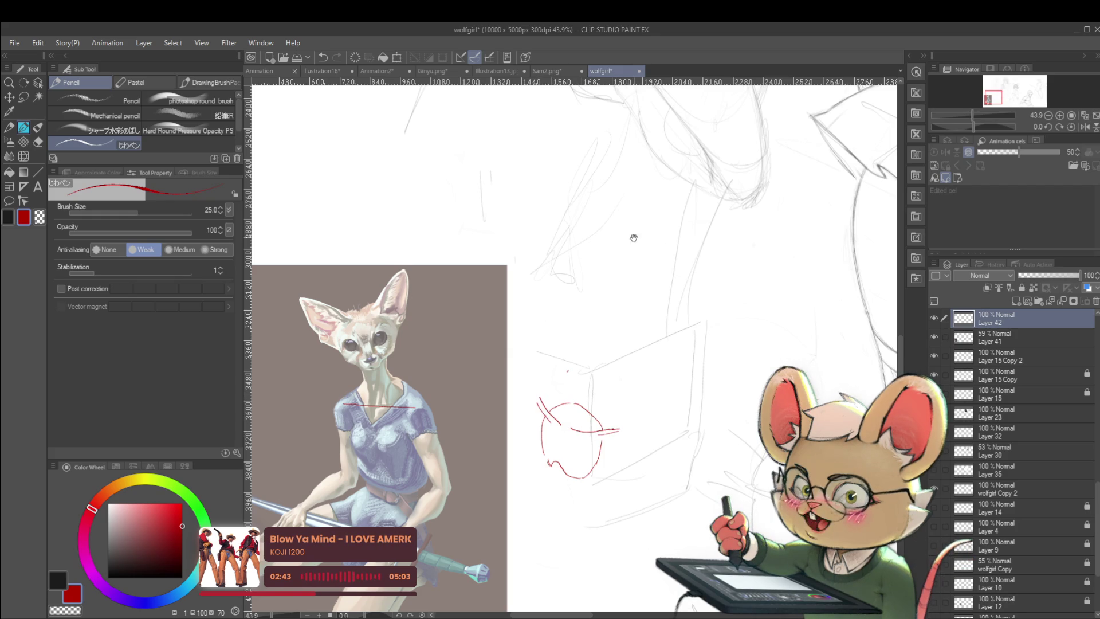
- Add two angled collarbone-like red lines above the circle, then zoom in
drag(634, 238, 610, 253)
drag(573, 296, 612, 296)
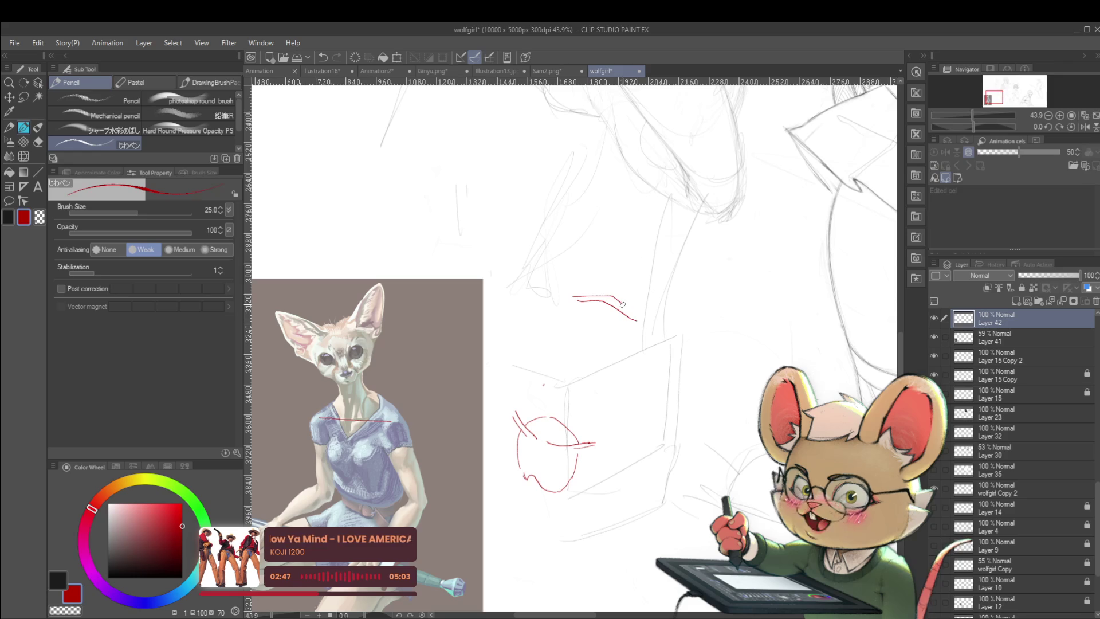
mouse_move(621, 304)
mouse_down()
mouse_move(647, 319)
mouse_move(735, 289)
mouse_up()
drag(665, 317, 737, 289)
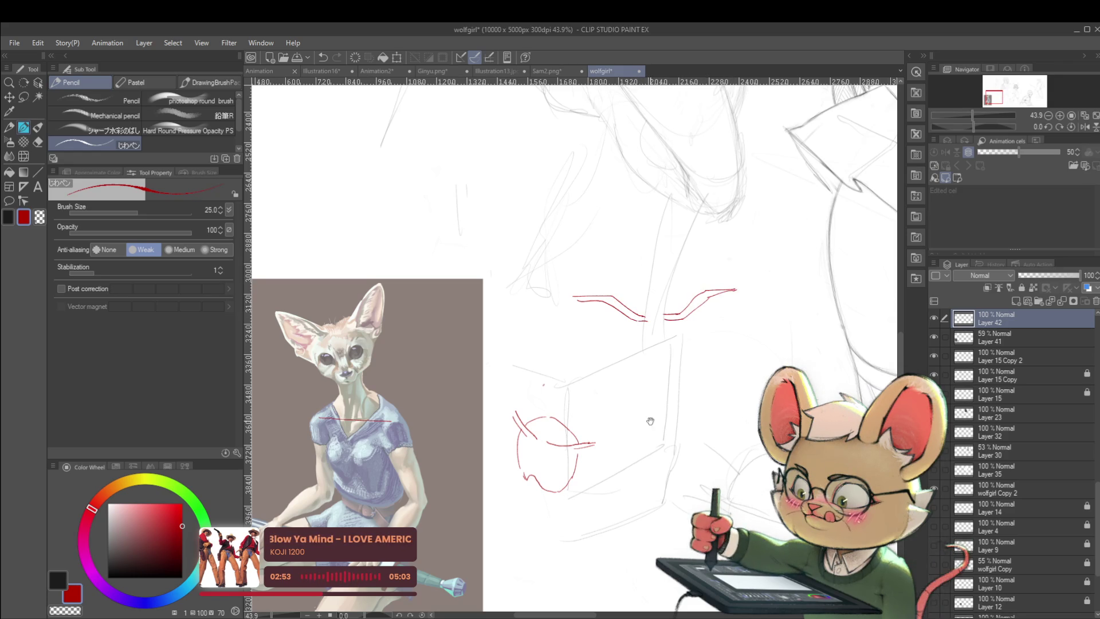
scroll(651, 421, up, 1)
scroll(422, 393, up, 1)
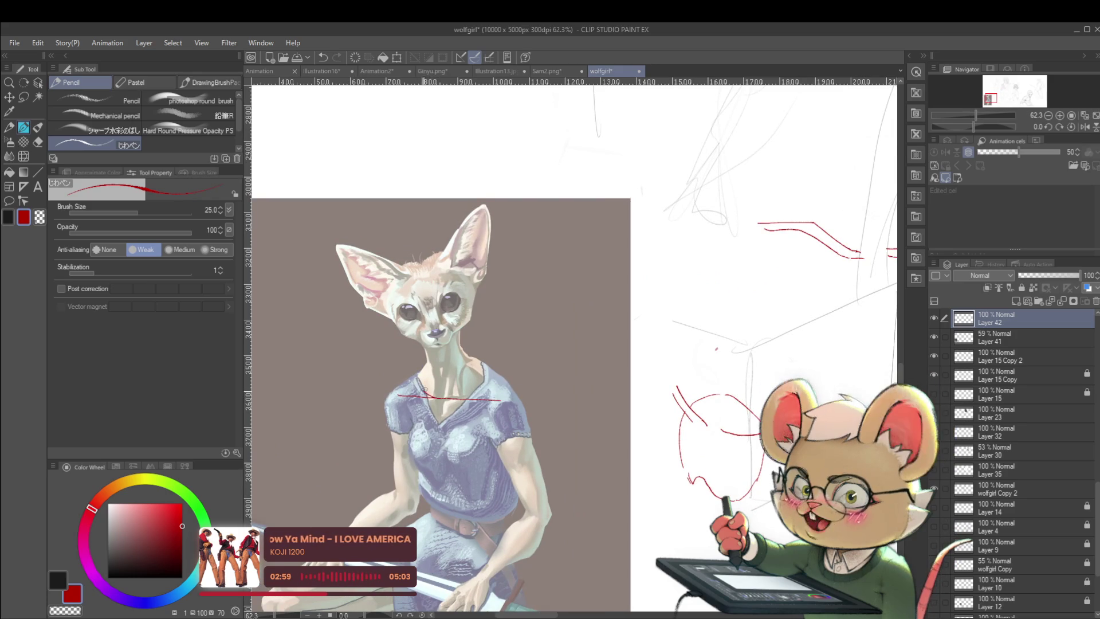
- Draw red neckline and collarbone strokes across the fox, plus a line down the left side
drag(415, 381, 429, 396)
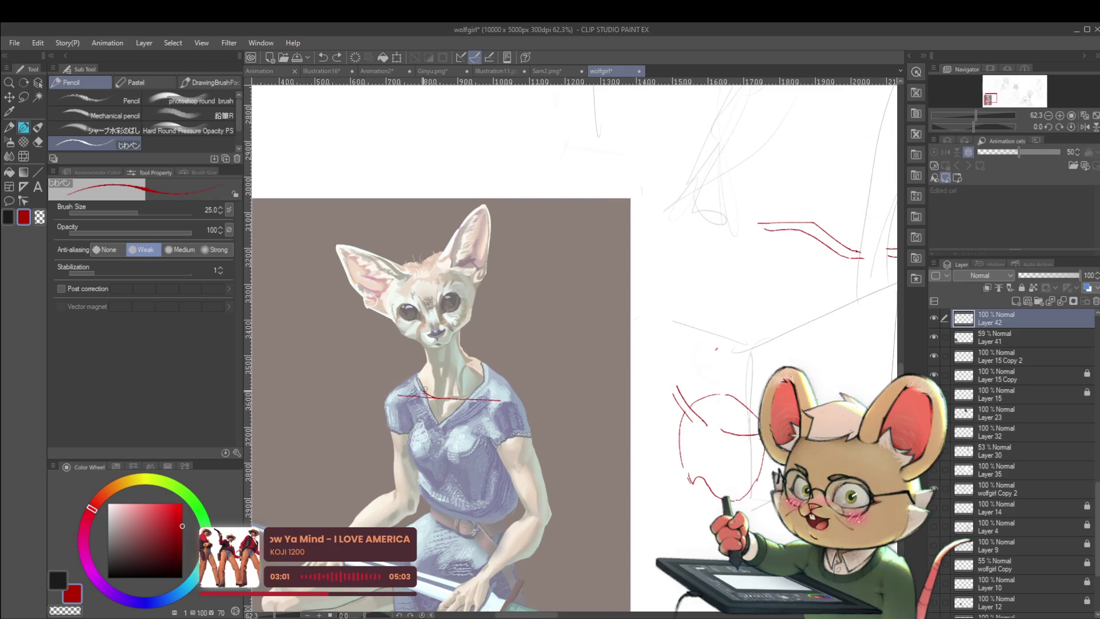
drag(401, 381, 512, 385)
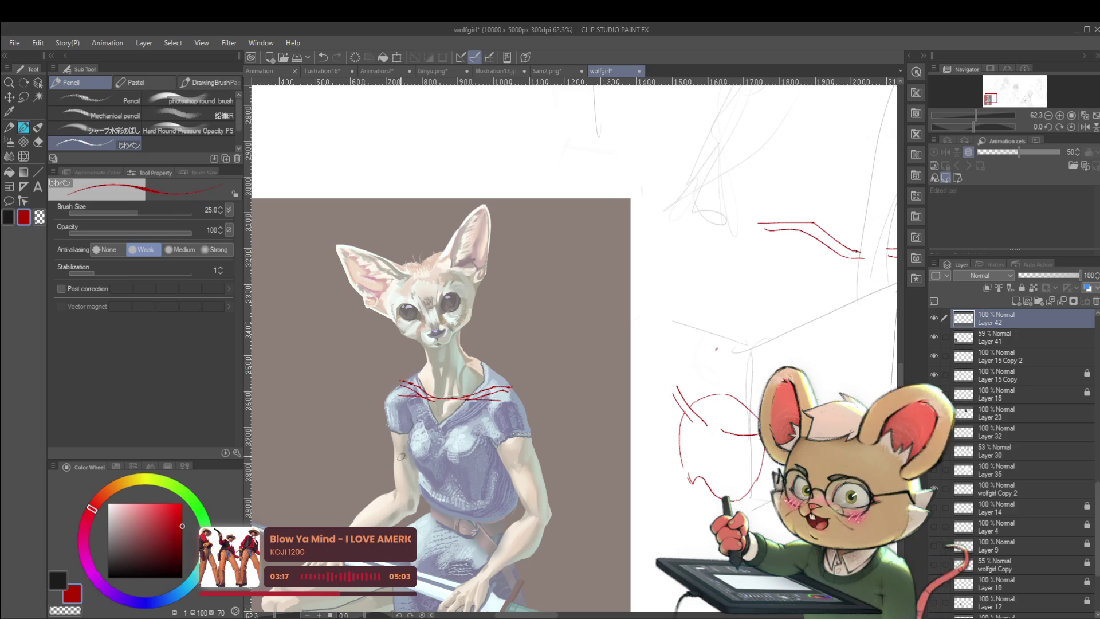
drag(399, 400, 403, 451)
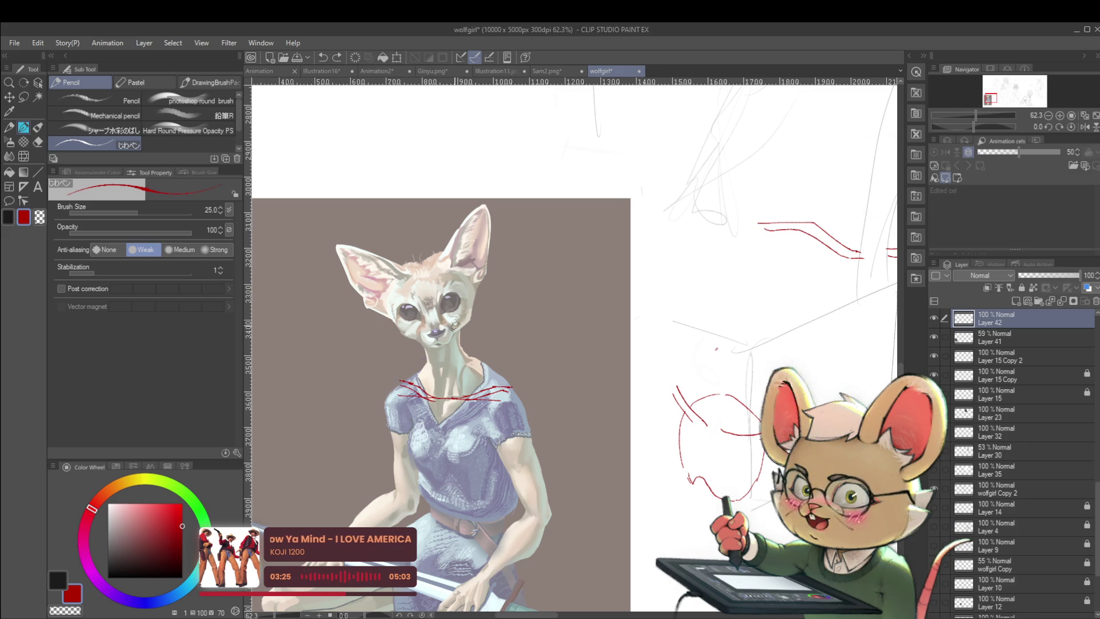
- Trace a red line down the outer shoulder into the upper arm, undoing one stray stroke
scroll(406, 379, up, 2)
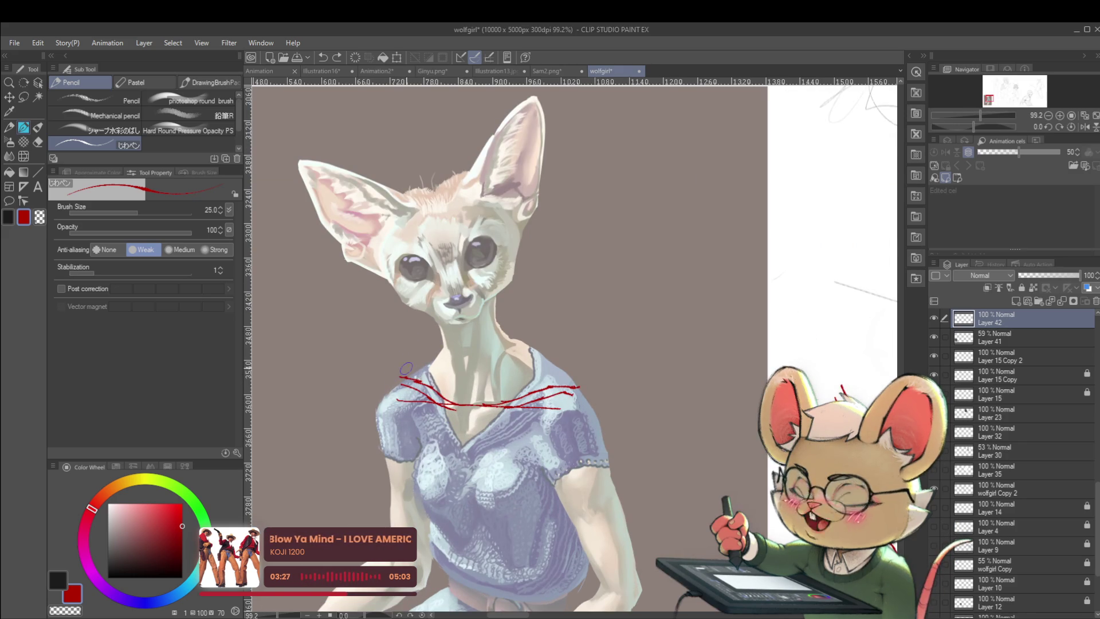
drag(386, 379, 414, 382)
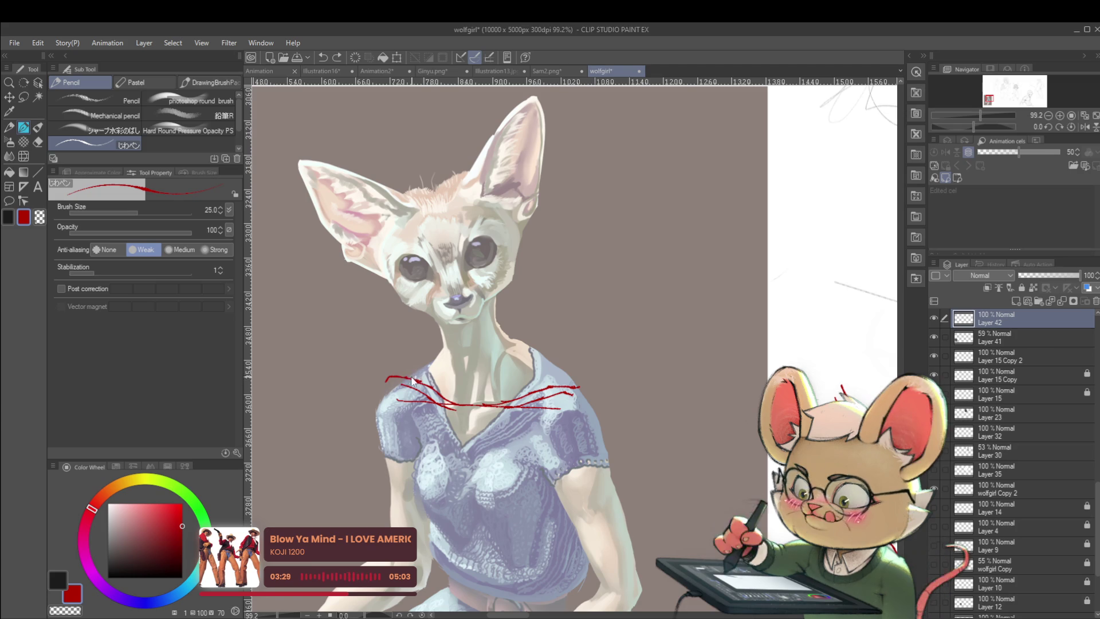
key(ctrl+z)
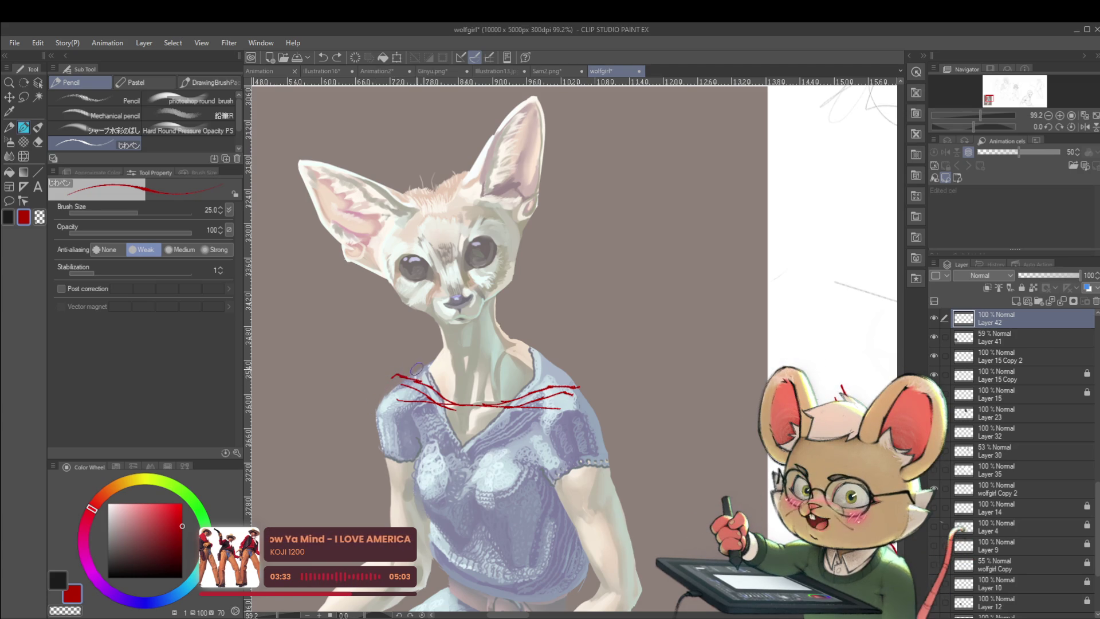
drag(443, 347, 375, 404)
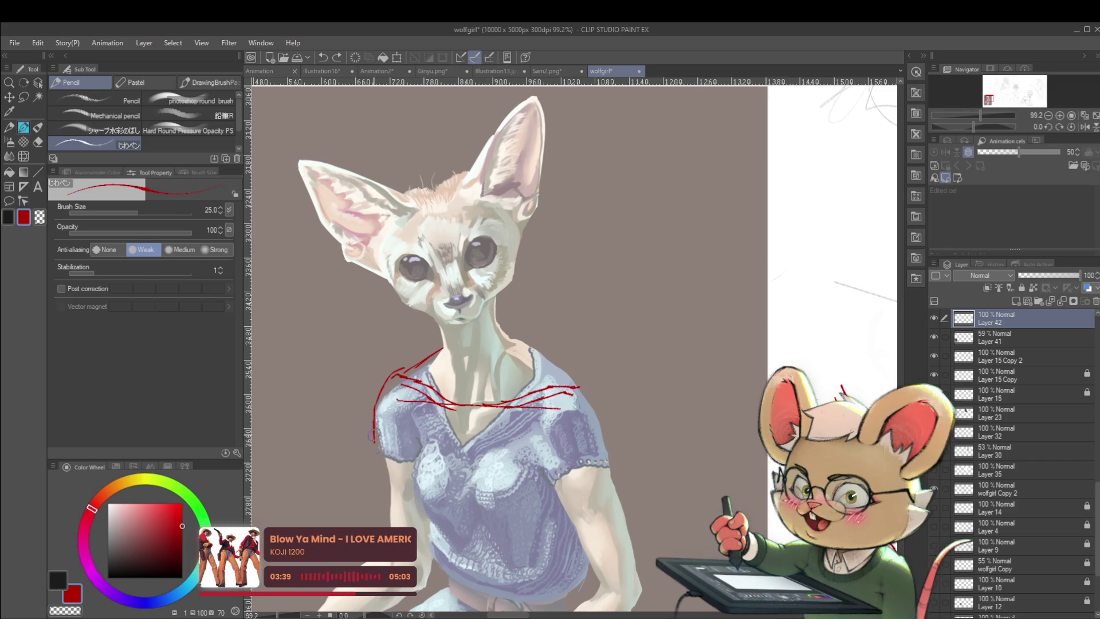
drag(375, 435, 382, 461)
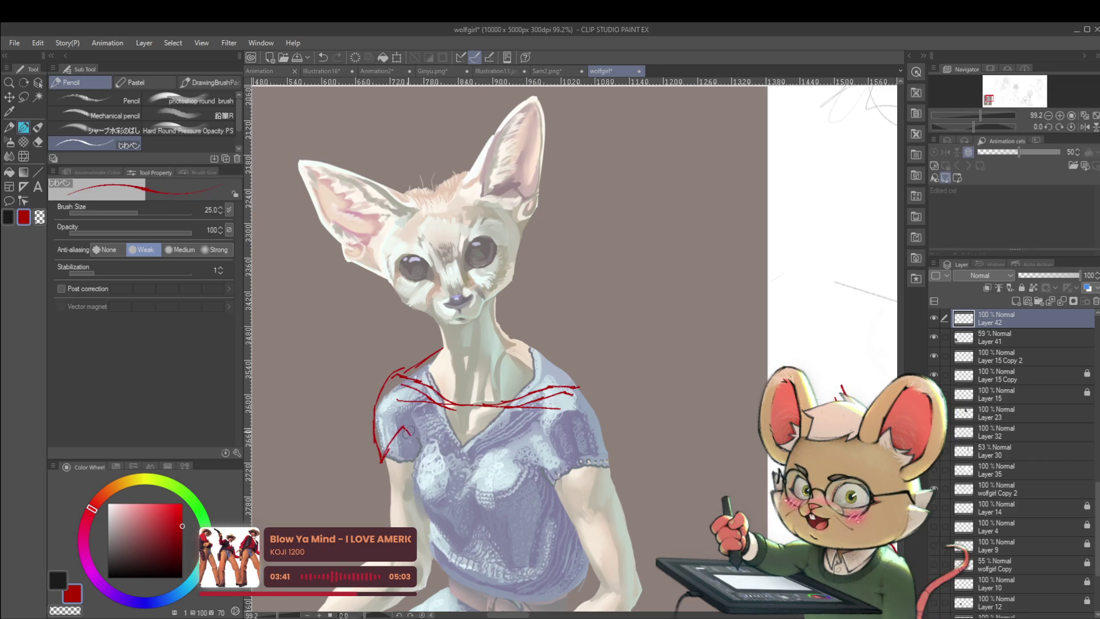
scroll(408, 430, down, 5)
- In the mirrored view, sketch red lines on the other shoulder toward the elbow
key(h)
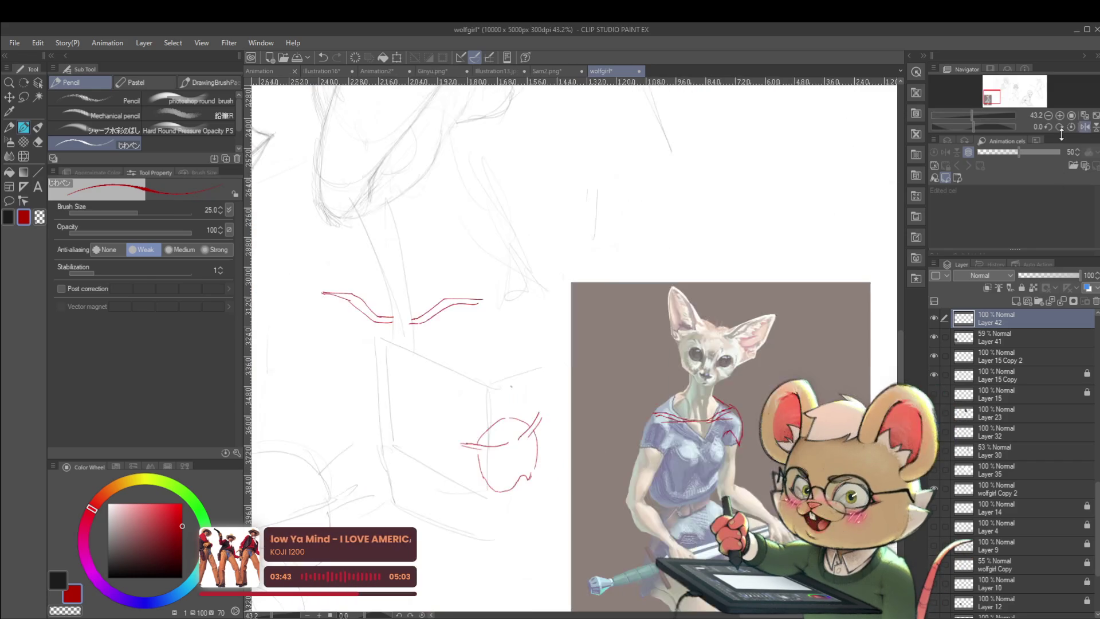
scroll(745, 434, up, 2)
scroll(745, 434, up, 2)
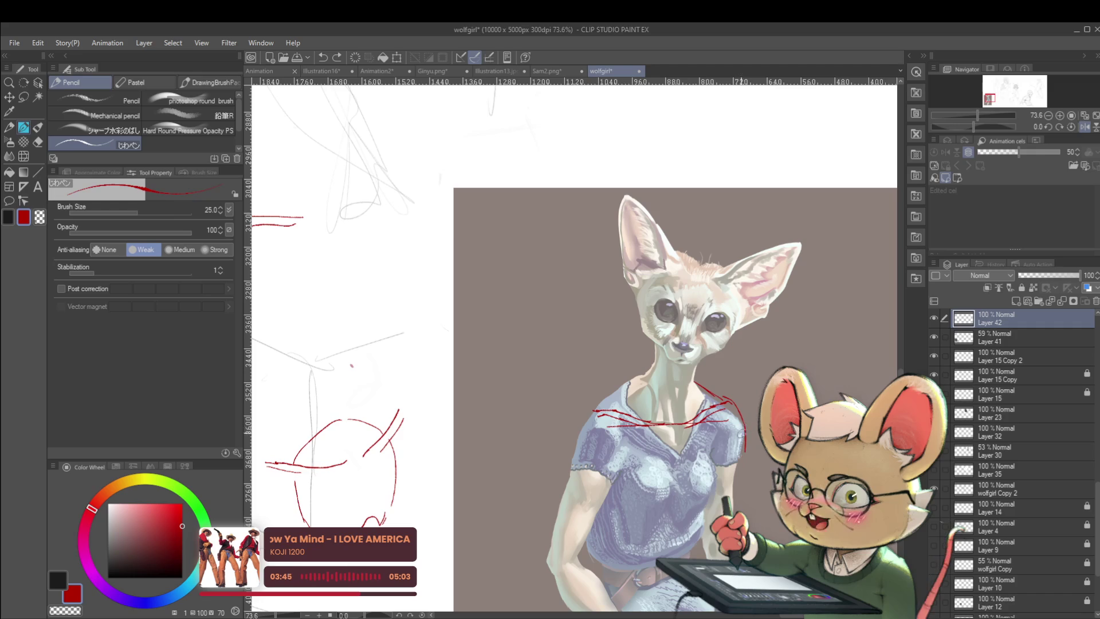
mouse_move(741, 436)
mouse_down()
mouse_move(726, 458)
mouse_move(713, 433)
mouse_move(721, 438)
mouse_up()
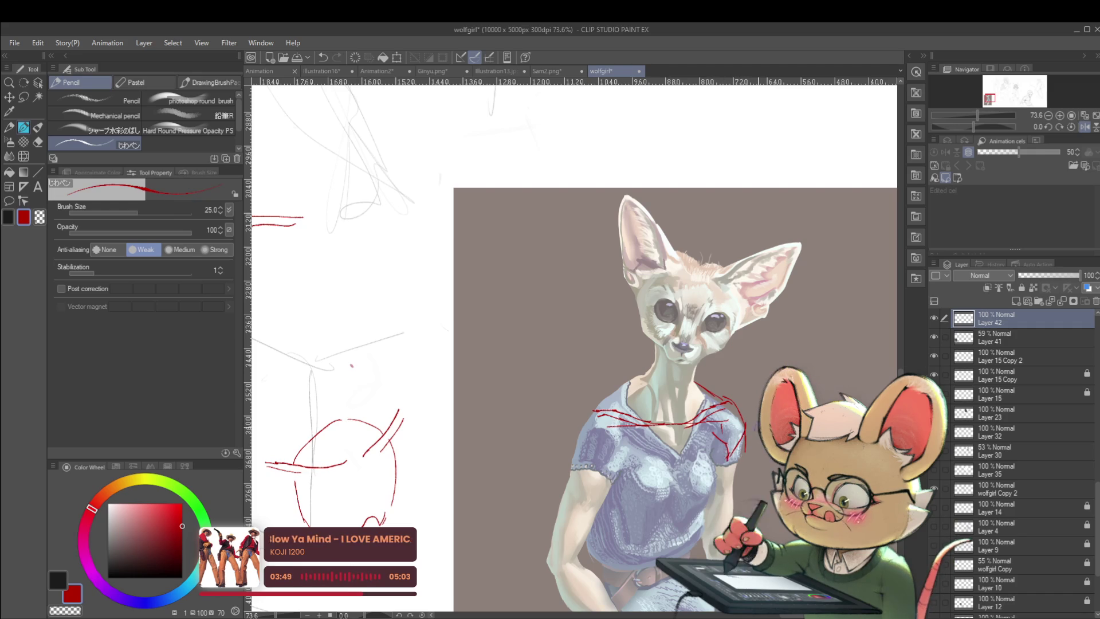
mouse_move(723, 481)
mouse_down()
mouse_move(704, 465)
mouse_move(705, 380)
mouse_up()
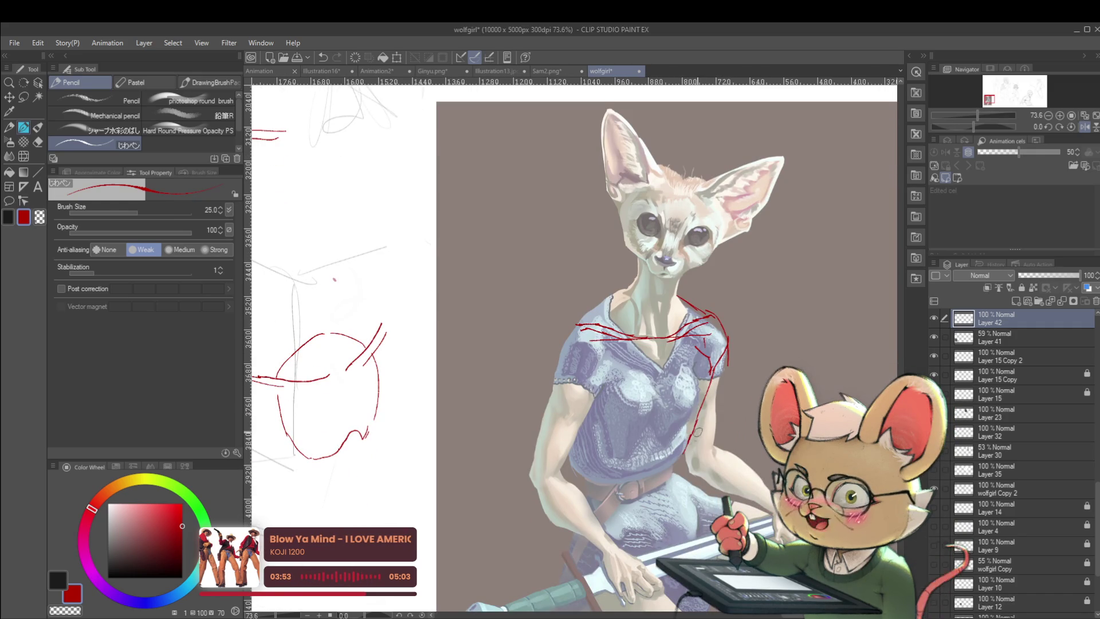
drag(697, 432, 709, 459)
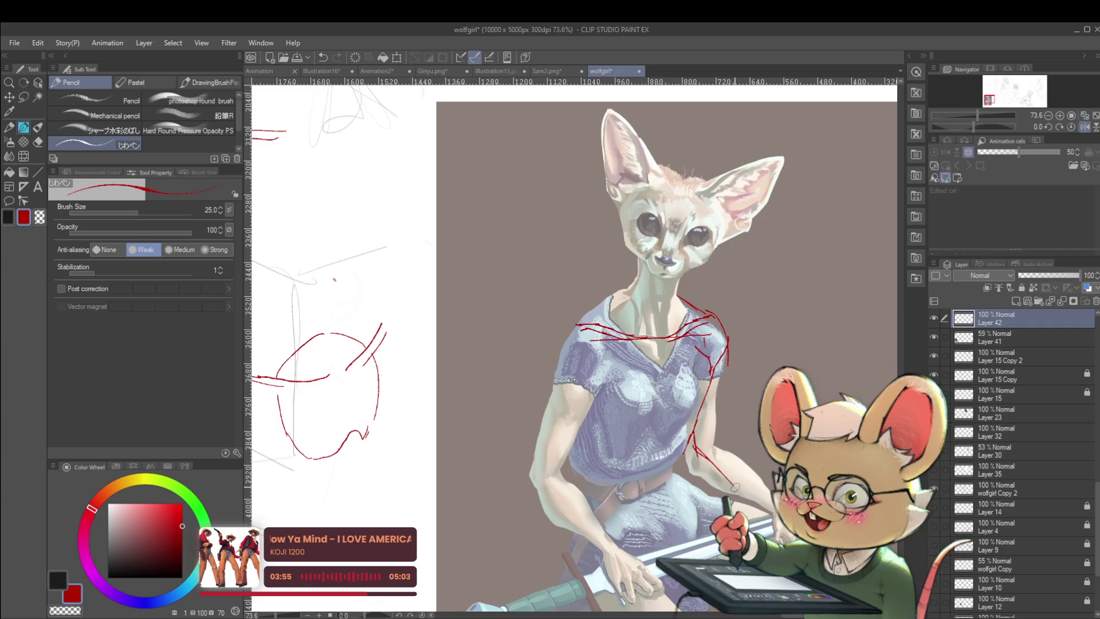
scroll(805, 610, down, 2)
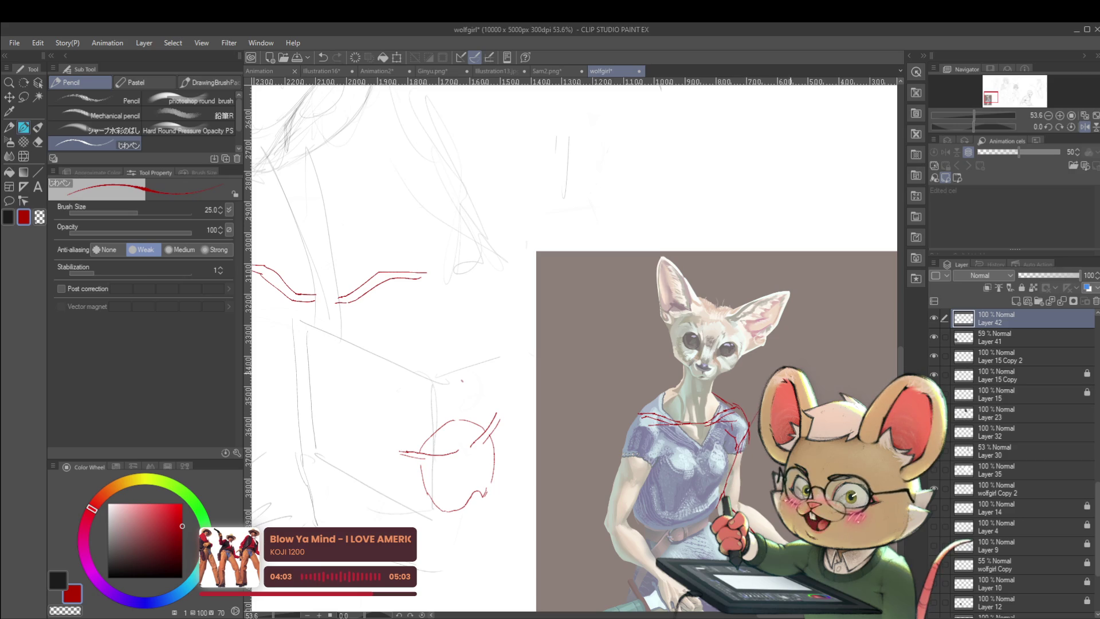
- With the view flipped back, draw red collar, shoulder, sleeve and forearm lines, redoing one collar stroke
key(h)
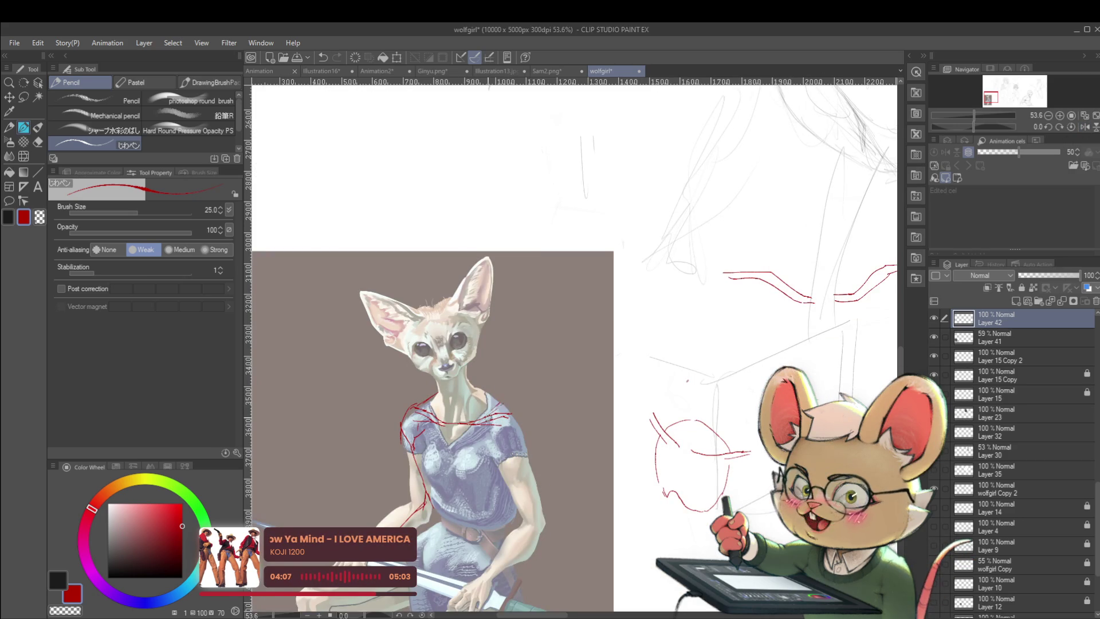
drag(488, 420, 516, 404)
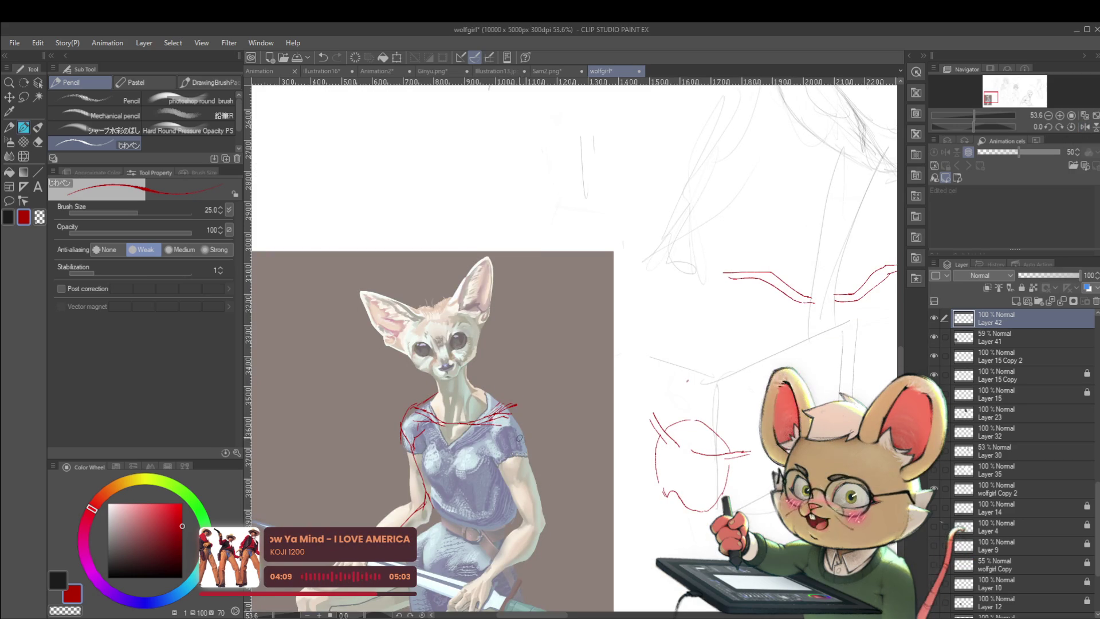
key(ctrl+z)
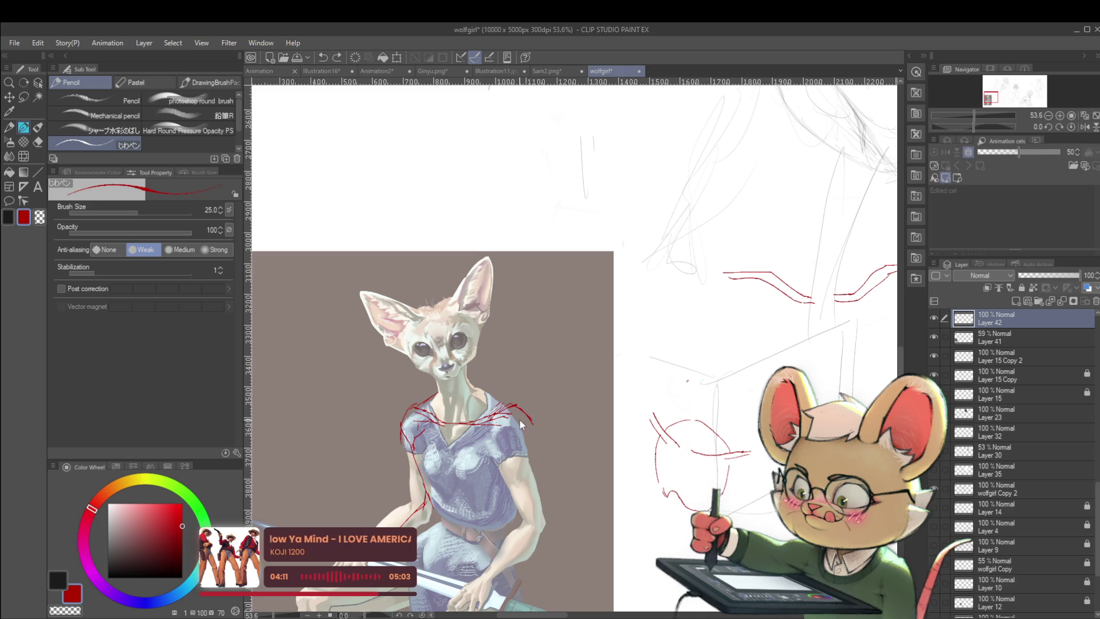
drag(470, 385, 519, 411)
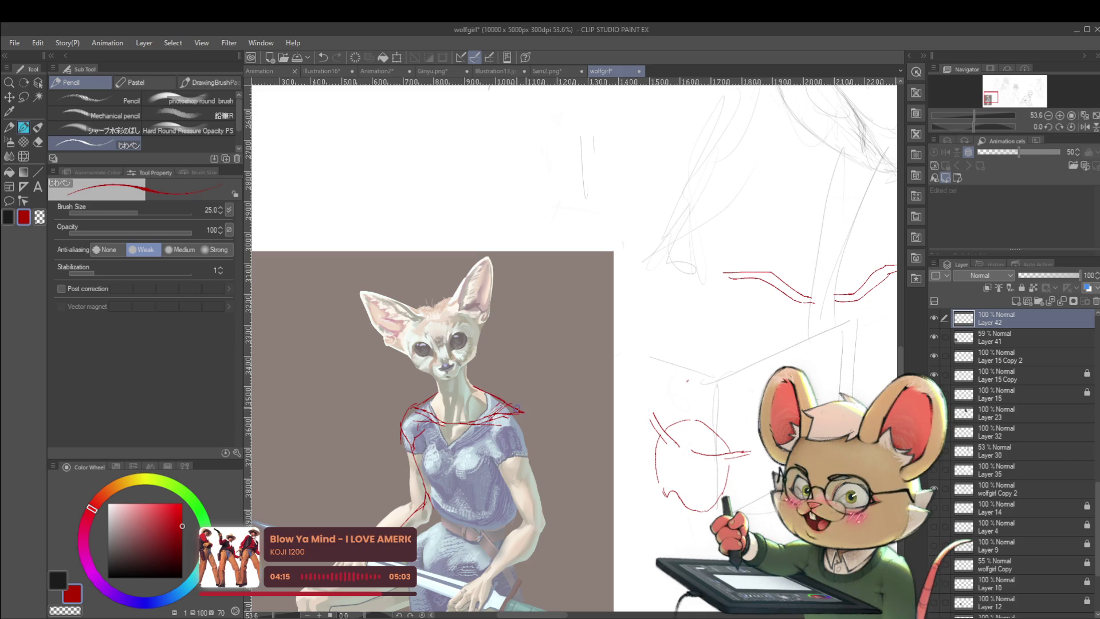
drag(521, 409, 539, 440)
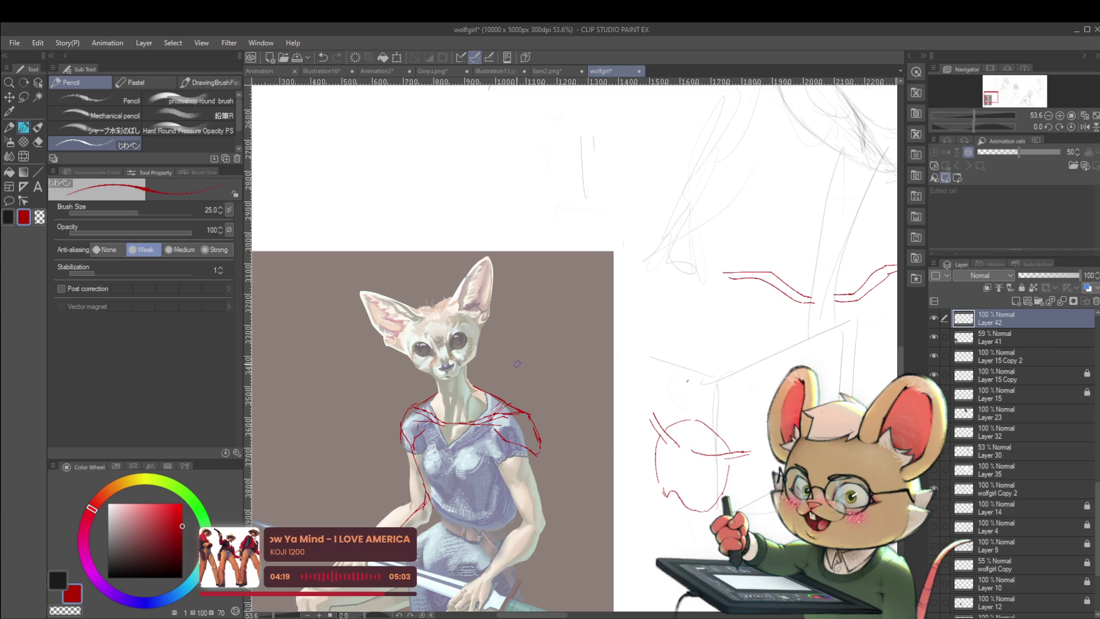
drag(507, 442, 530, 510)
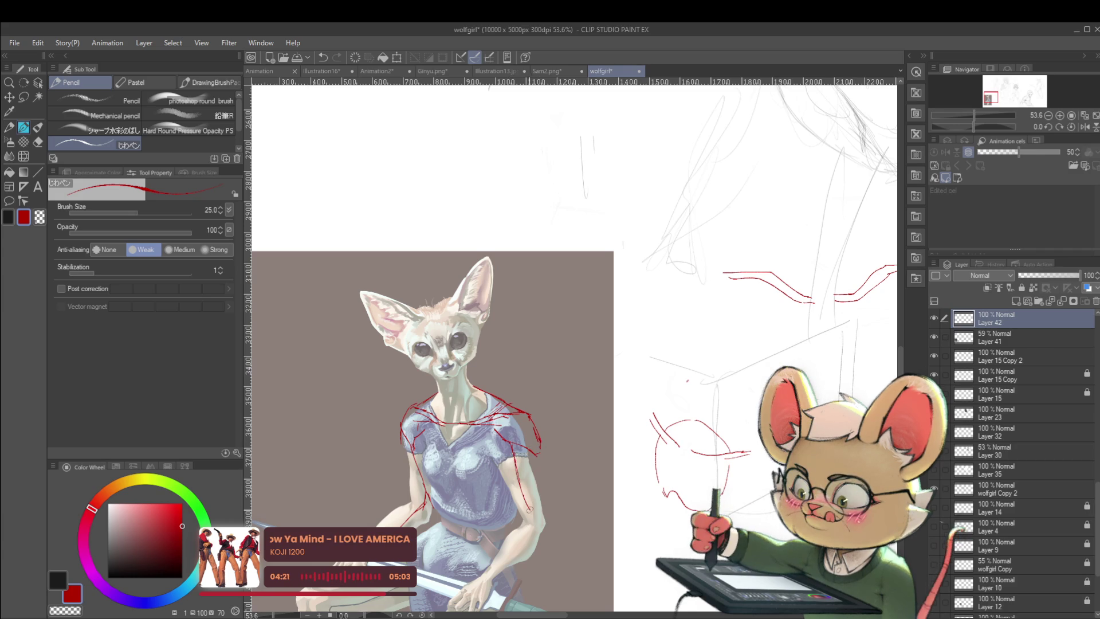
mouse_move(540, 456)
mouse_down()
mouse_move(533, 512)
mouse_move(515, 519)
mouse_move(536, 533)
mouse_move(513, 560)
mouse_up()
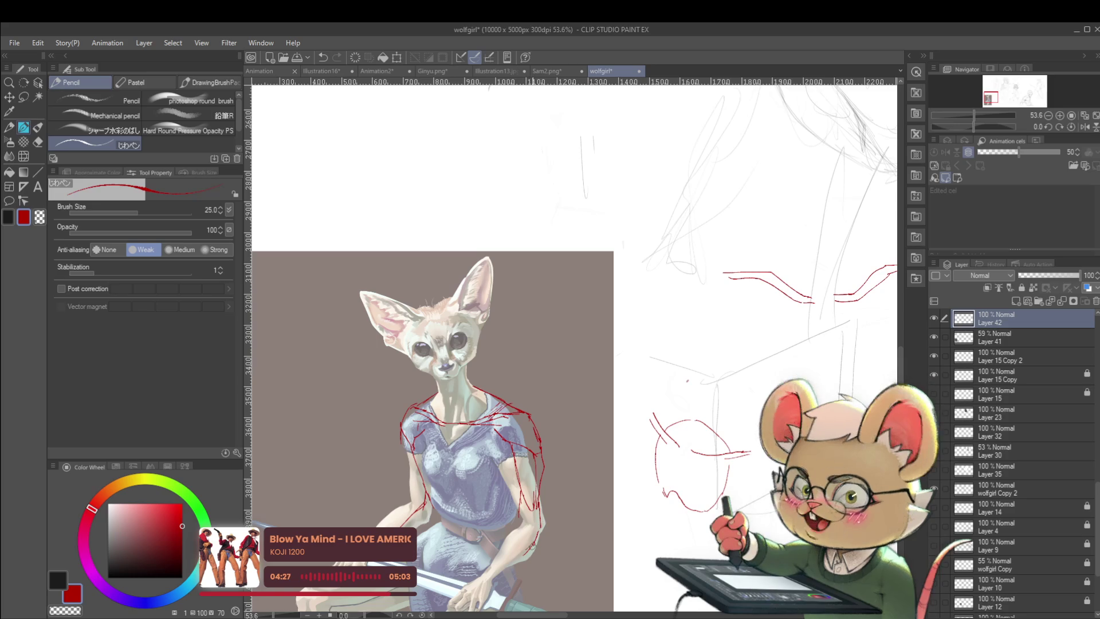
drag(531, 514, 499, 551)
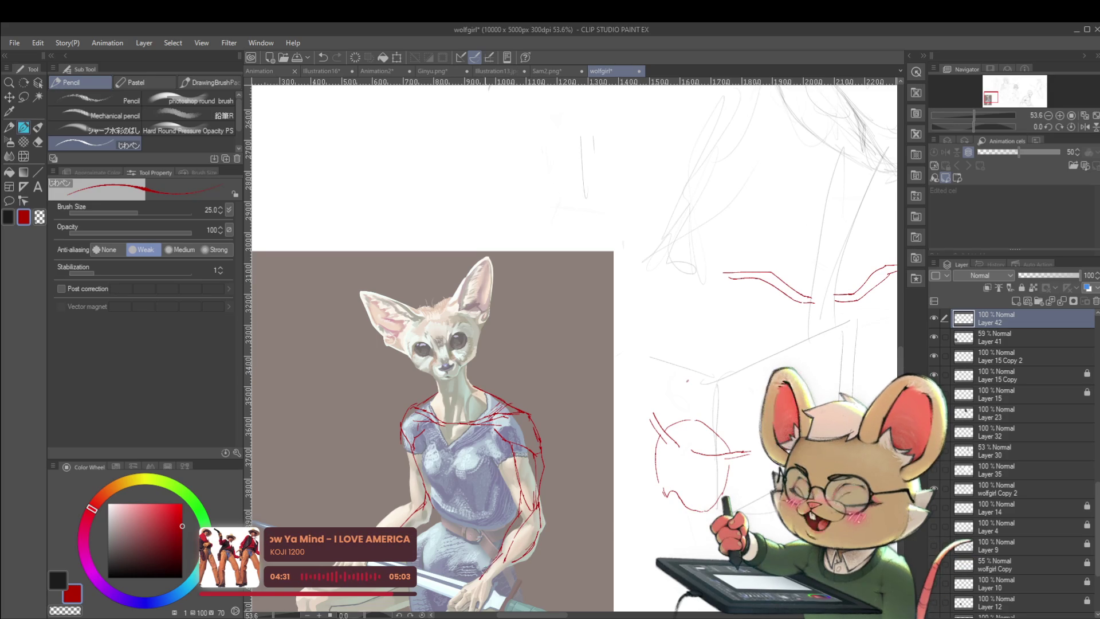
- Handwrite a red bullet dot and the note 'wrist size' in the blank area beside the fox
scroll(555, 508, up, 2)
drag(556, 508, 562, 495)
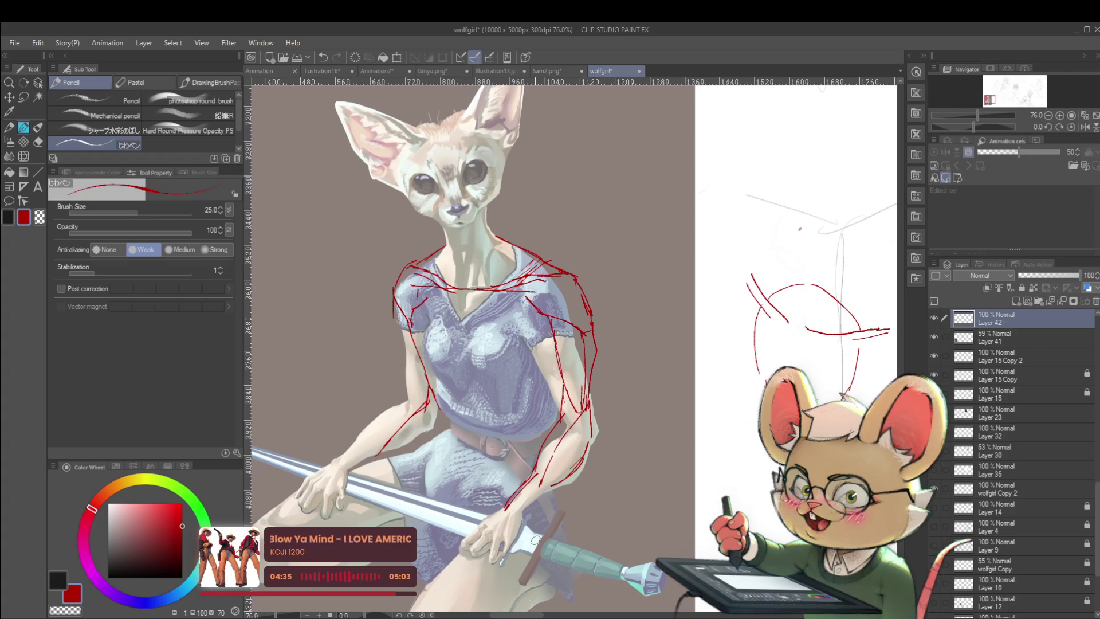
drag(535, 540, 508, 551)
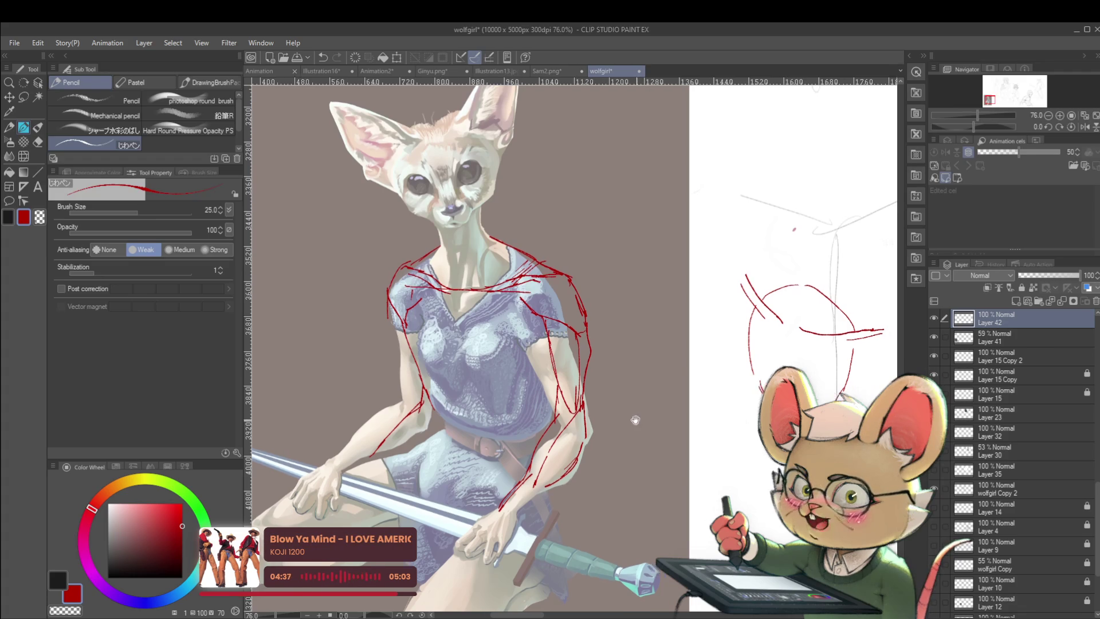
click(618, 261)
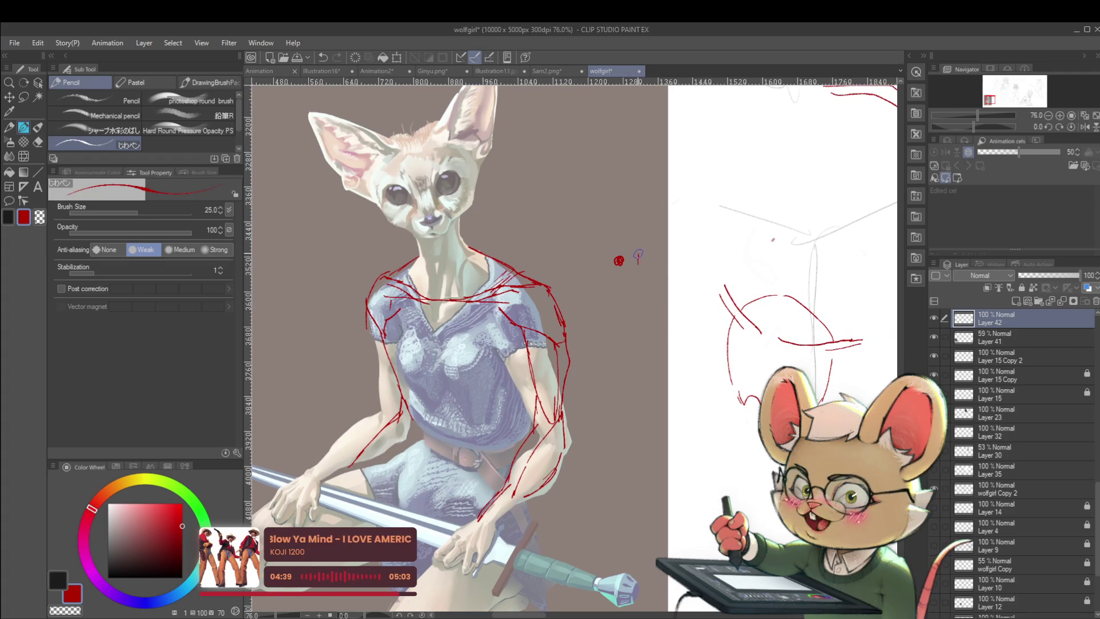
mouse_move(683, 254)
mouse_down()
mouse_move(676, 267)
mouse_move(695, 267)
mouse_up()
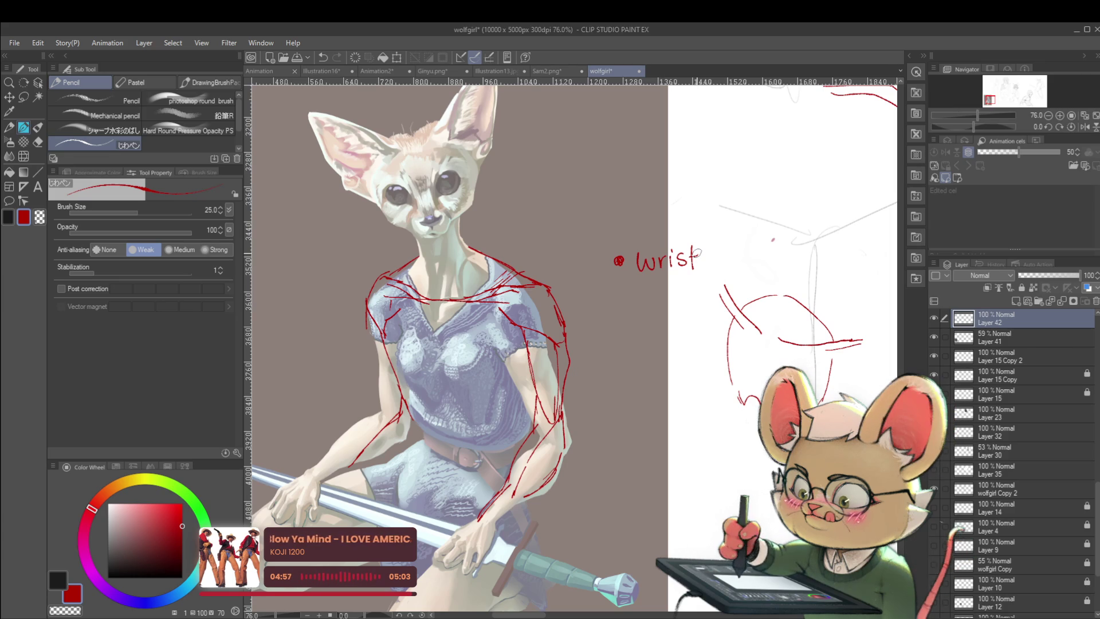
mouse_move(706, 283)
mouse_down()
mouse_move(675, 299)
mouse_move(686, 282)
mouse_move(745, 280)
mouse_up()
click(706, 266)
drag(744, 281, 782, 178)
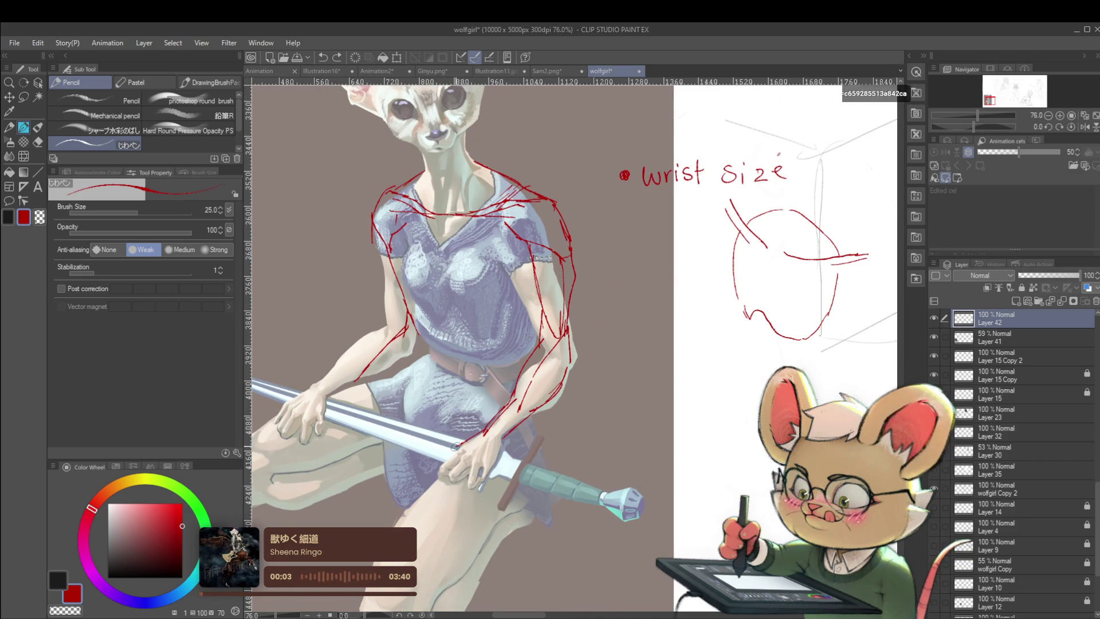
- Draw red contour lines along the fox's forearm toward the hand
drag(459, 450, 438, 473)
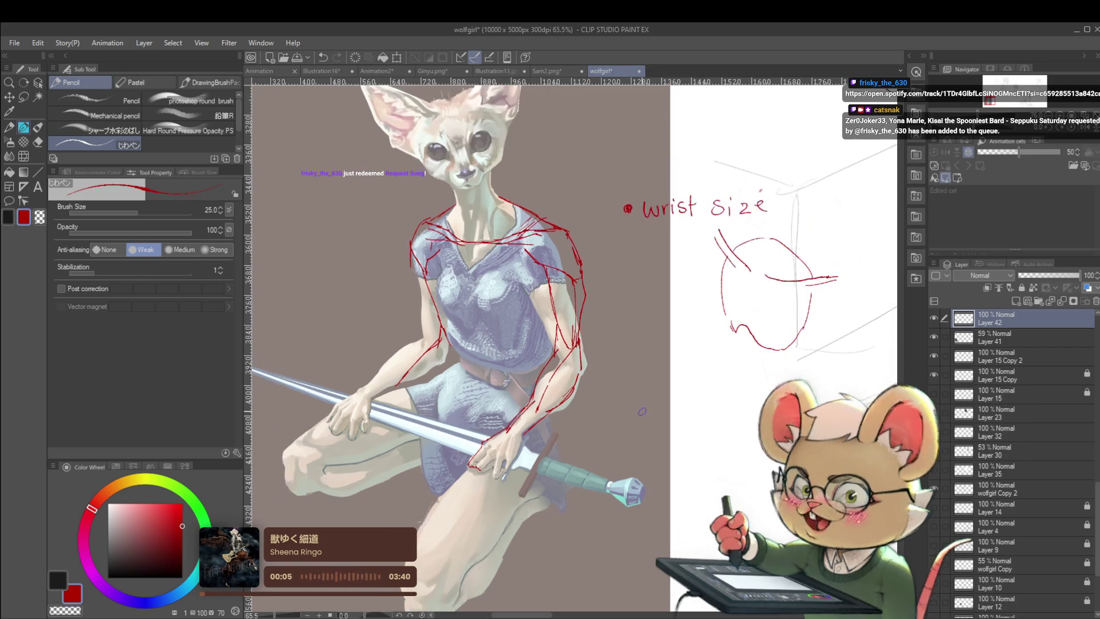
scroll(520, 450, down, 1)
scroll(403, 358, up, 3)
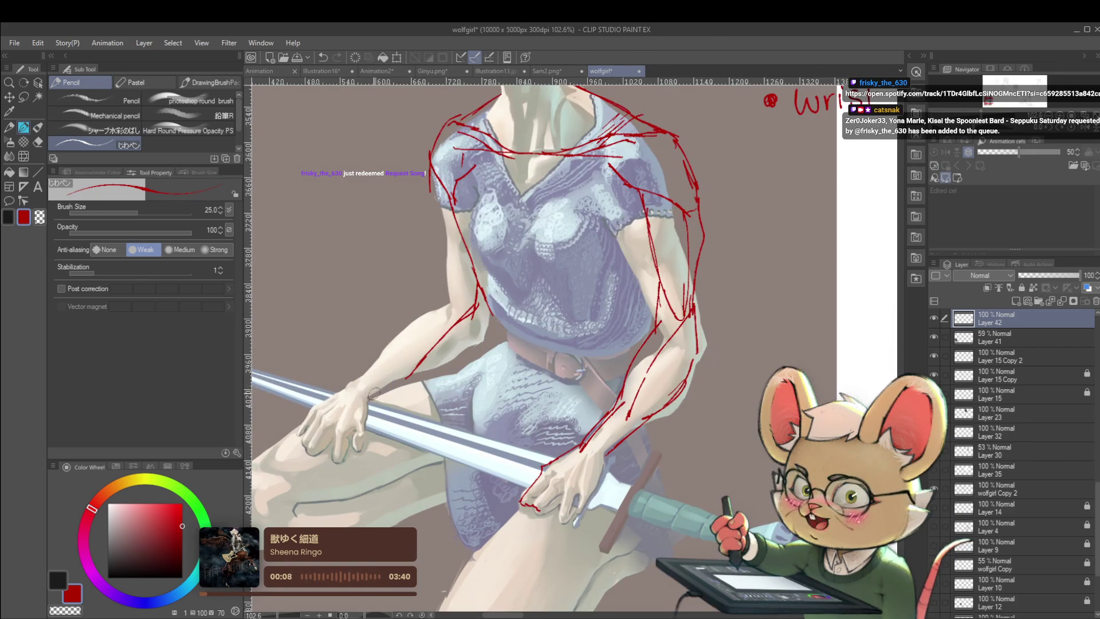
drag(378, 361, 349, 381)
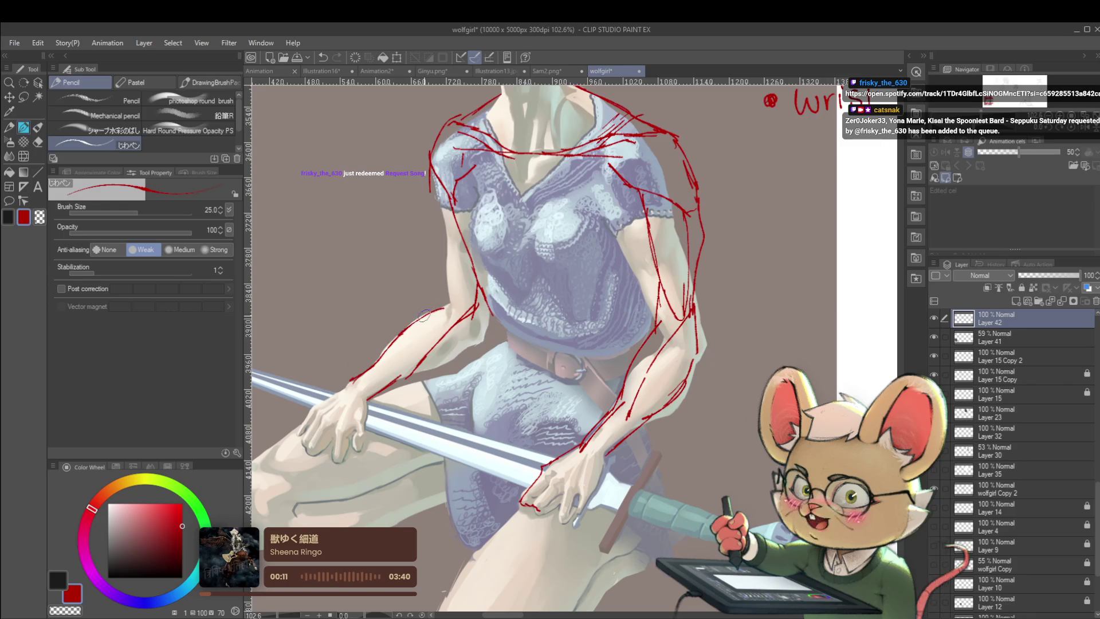
drag(395, 372, 444, 312)
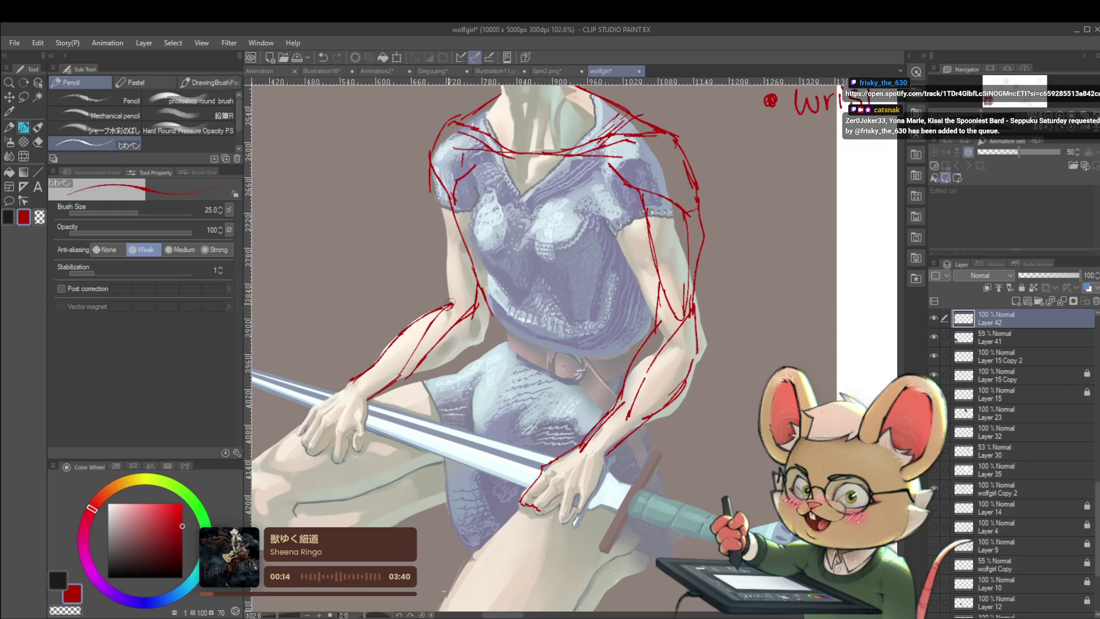
drag(417, 367, 477, 334)
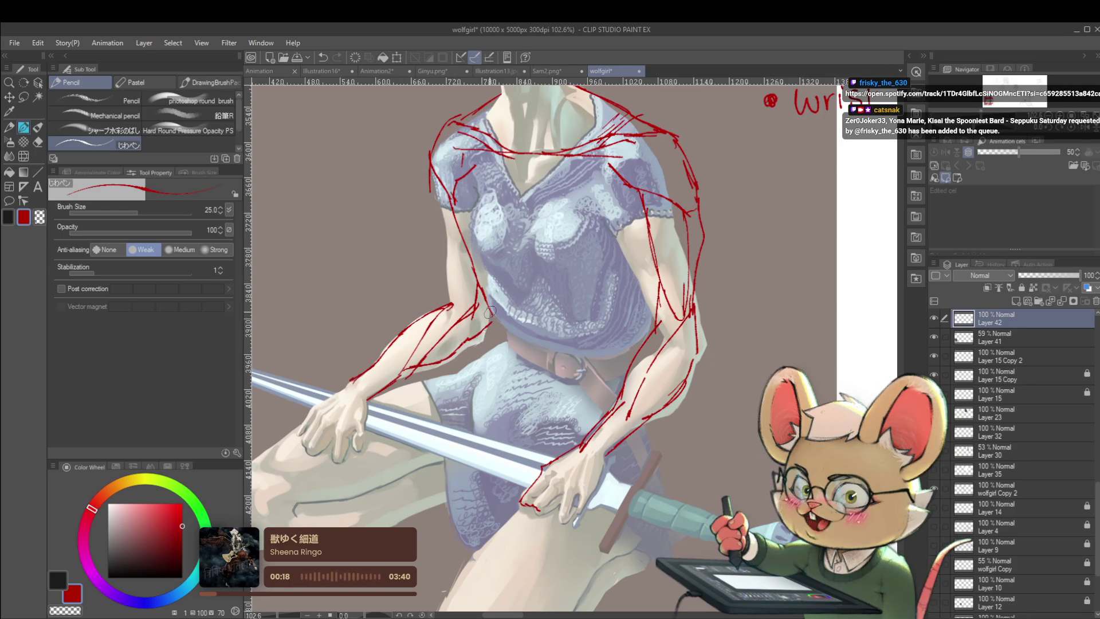
- Zoom out, mirror the canvas view horizontally to check proportions, and zoom back in
scroll(502, 318, down, 5)
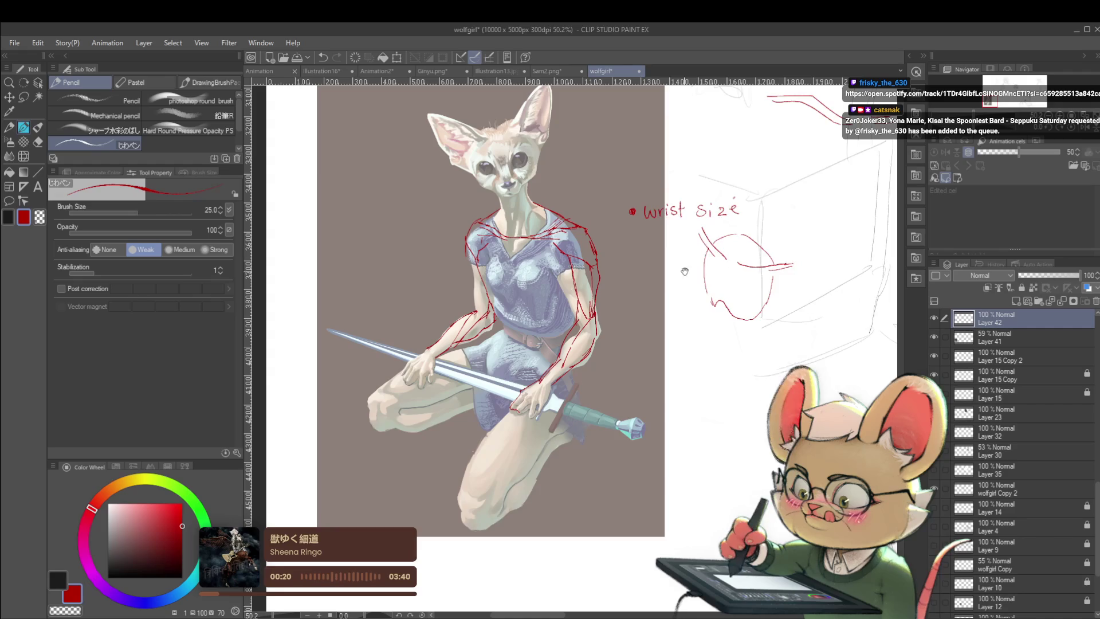
scroll(572, 344, up, 4)
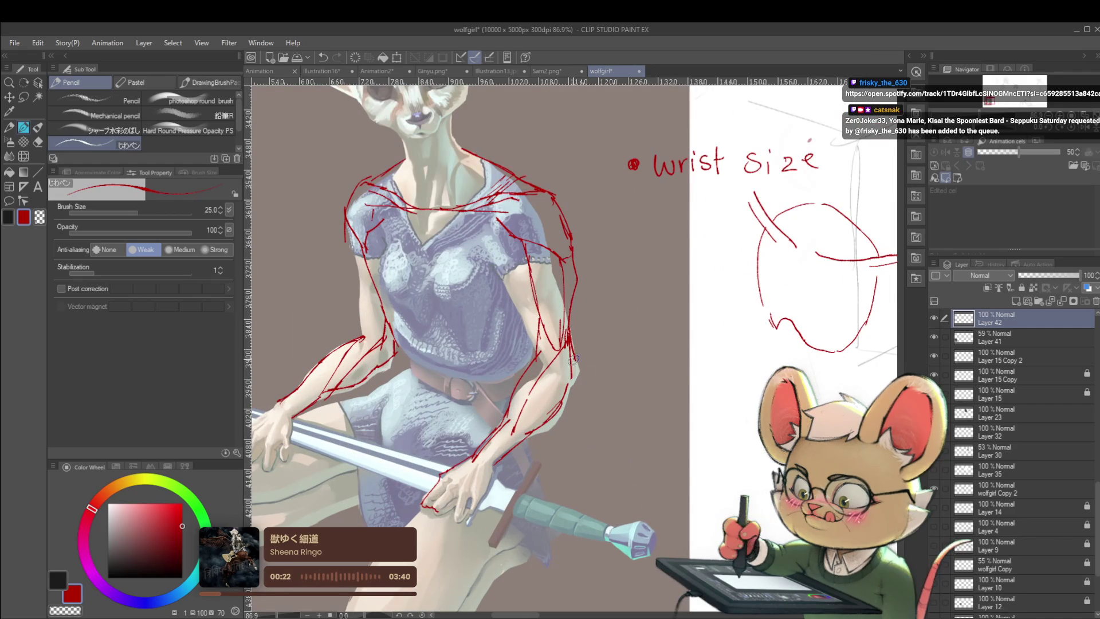
scroll(571, 379, down, 5)
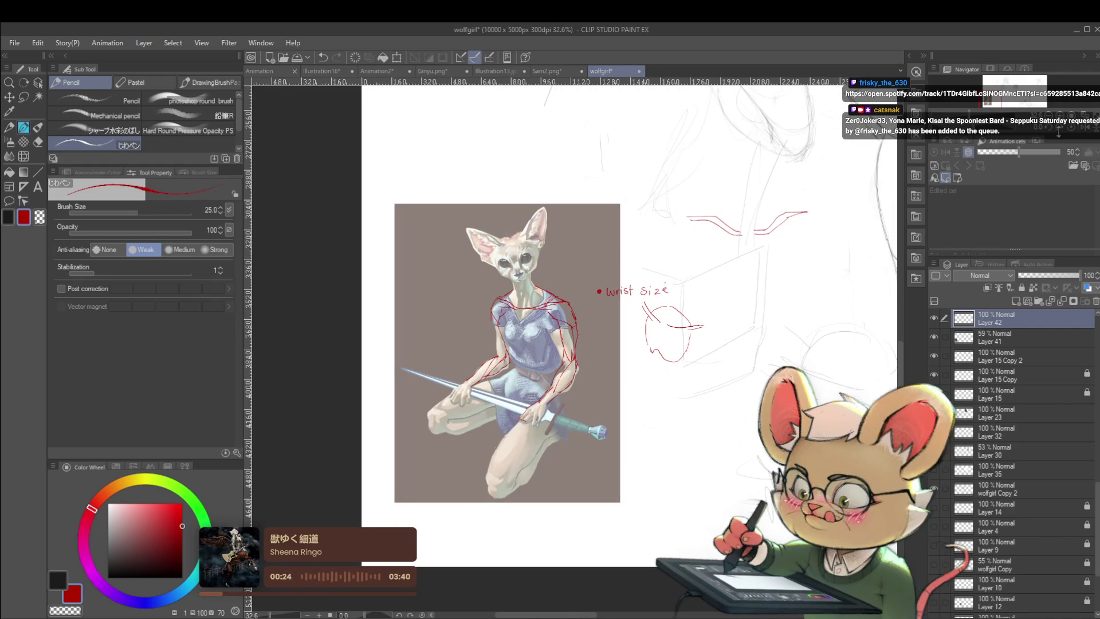
click(1084, 133)
scroll(667, 277, up, 2)
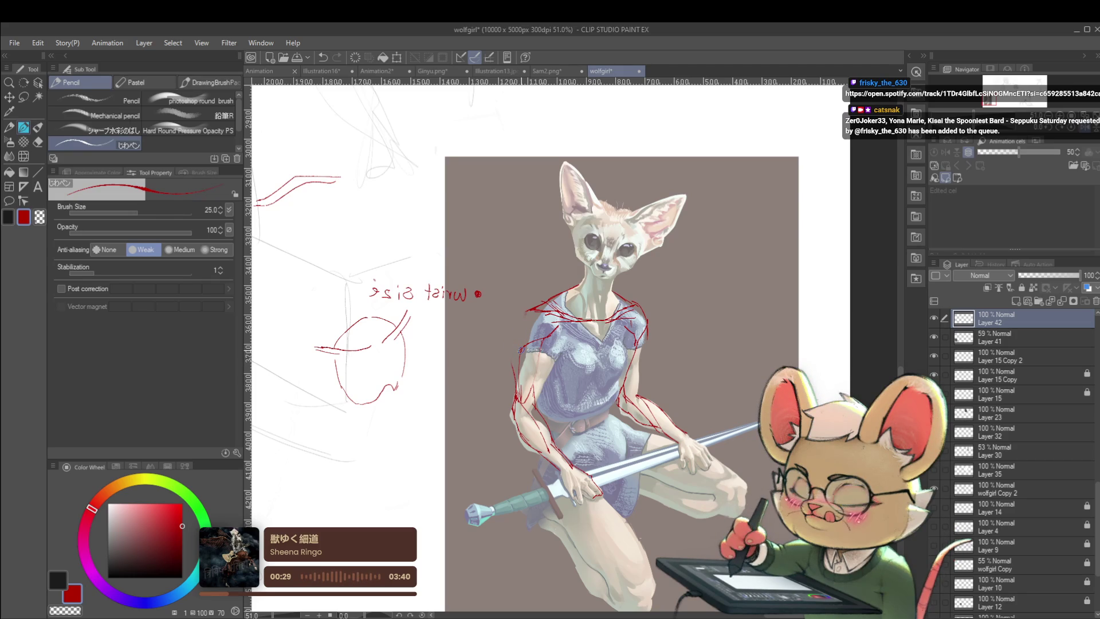
- Add red pencil strokes refining the shoulder and extend the forearm line toward the sword hilt
drag(518, 331, 519, 358)
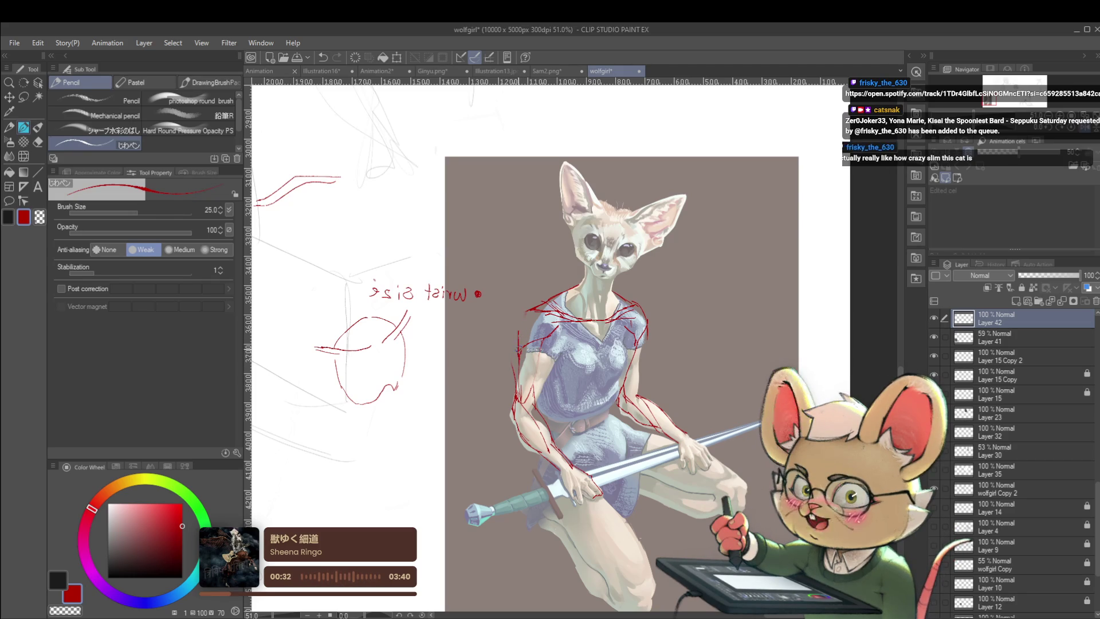
drag(525, 313, 514, 362)
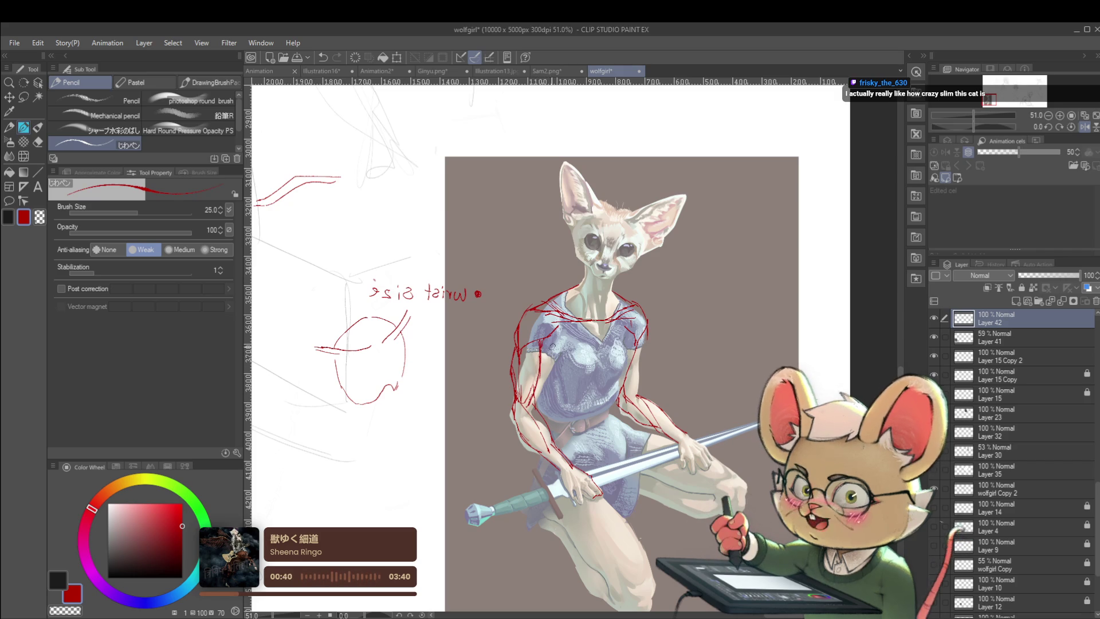
scroll(556, 353, down, 2)
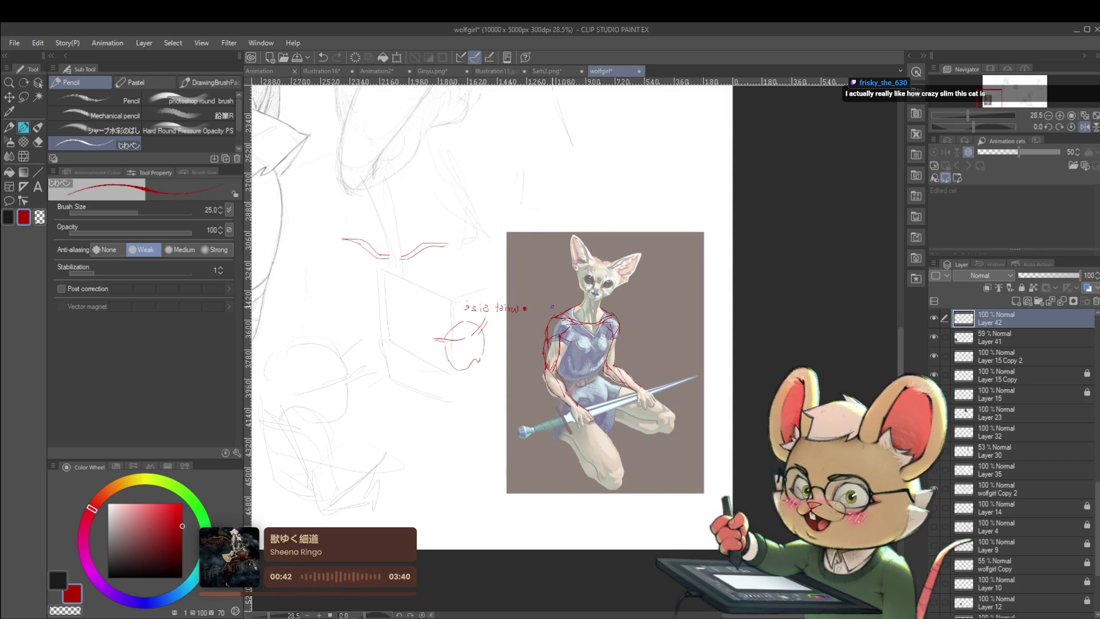
scroll(613, 297, up, 2)
scroll(600, 292, up, 1)
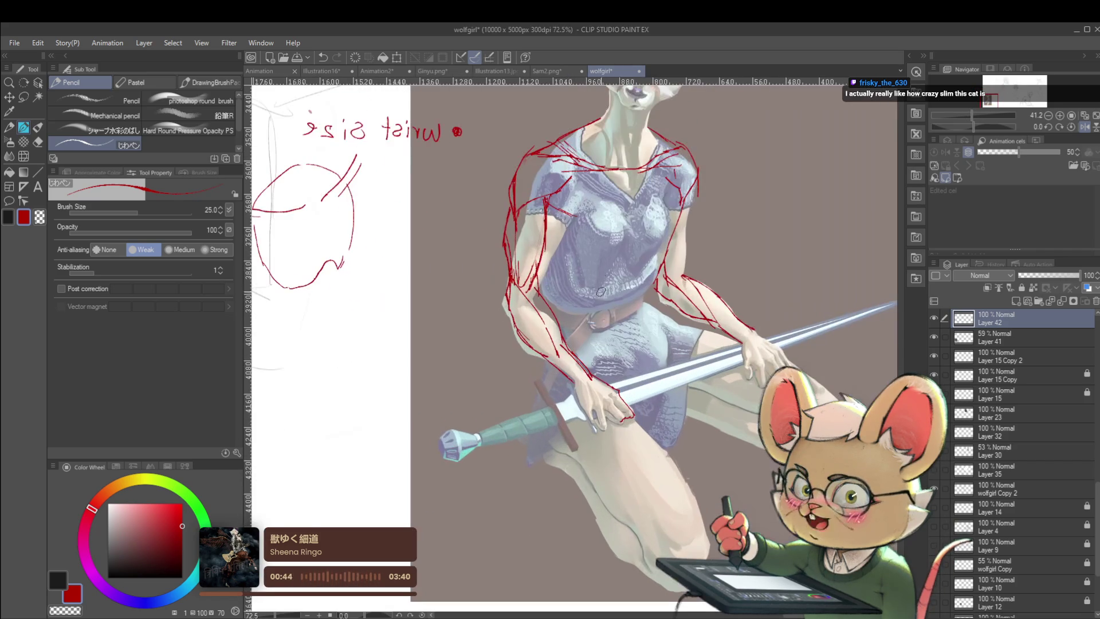
drag(538, 354, 534, 382)
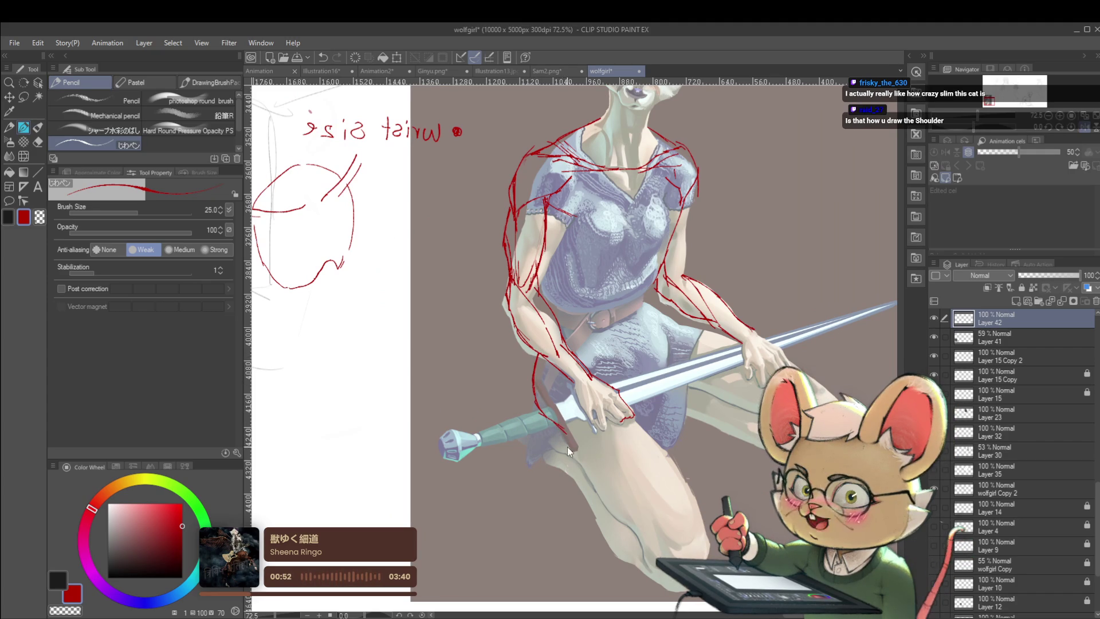
scroll(722, 276, up, 5)
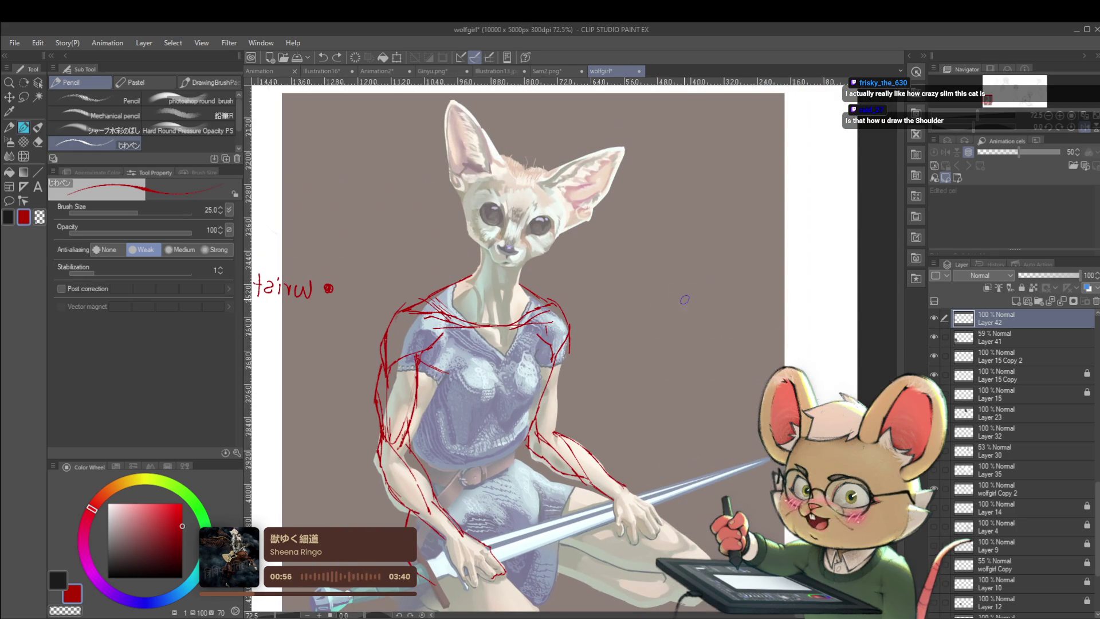
- Sketch a red fan-shaped joint diagram with a Y-branch stem right of the fox, plus a triangle stroke above
drag(709, 311, 751, 425)
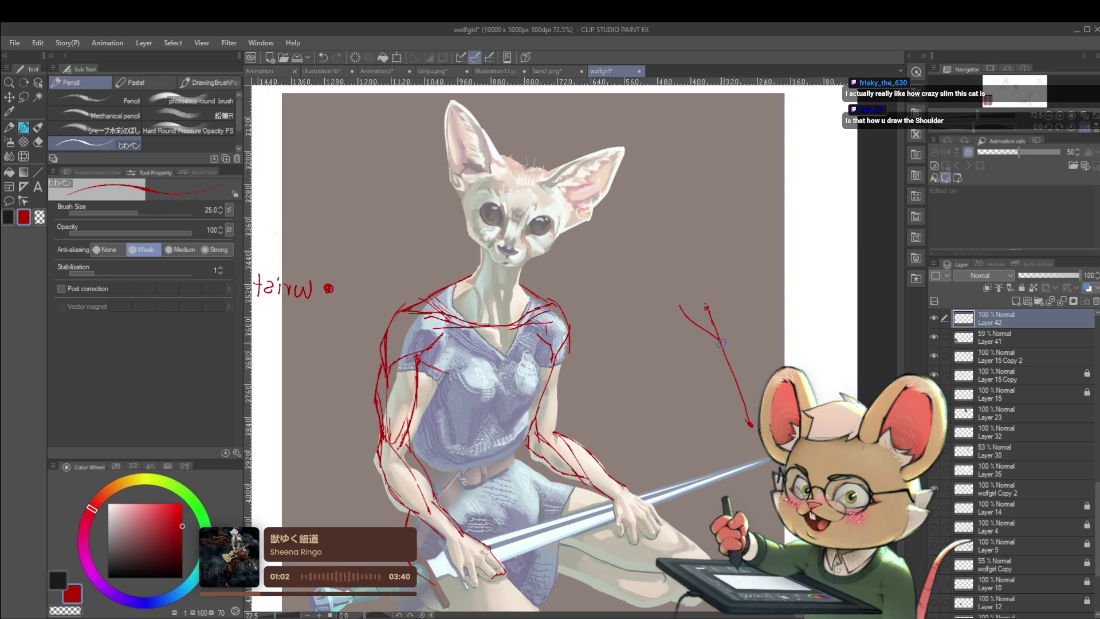
drag(725, 295, 722, 345)
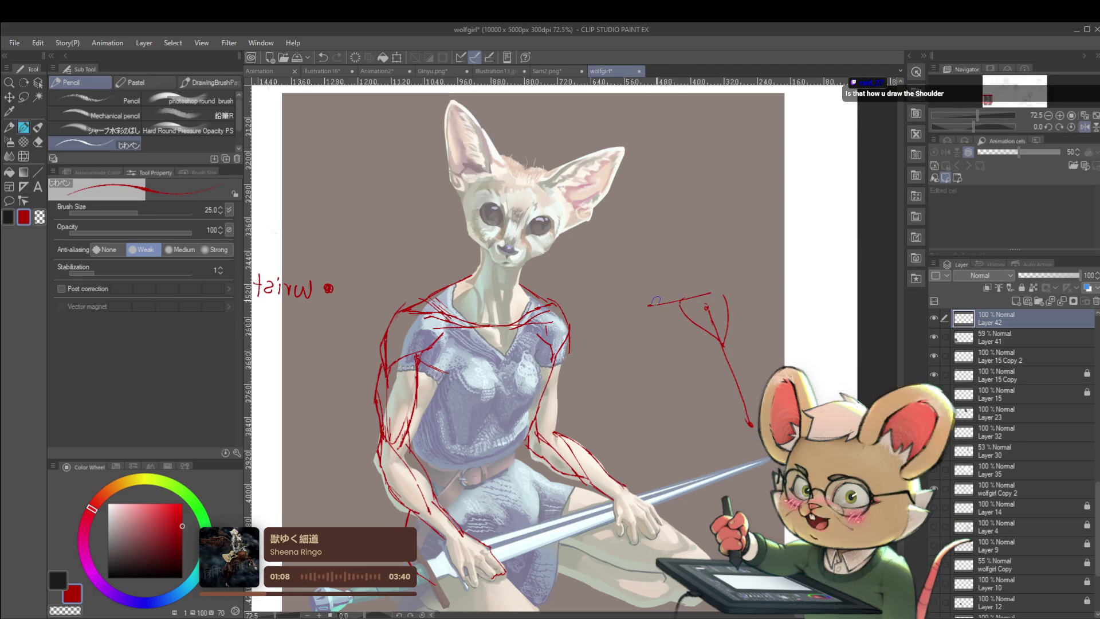
drag(654, 299, 709, 290)
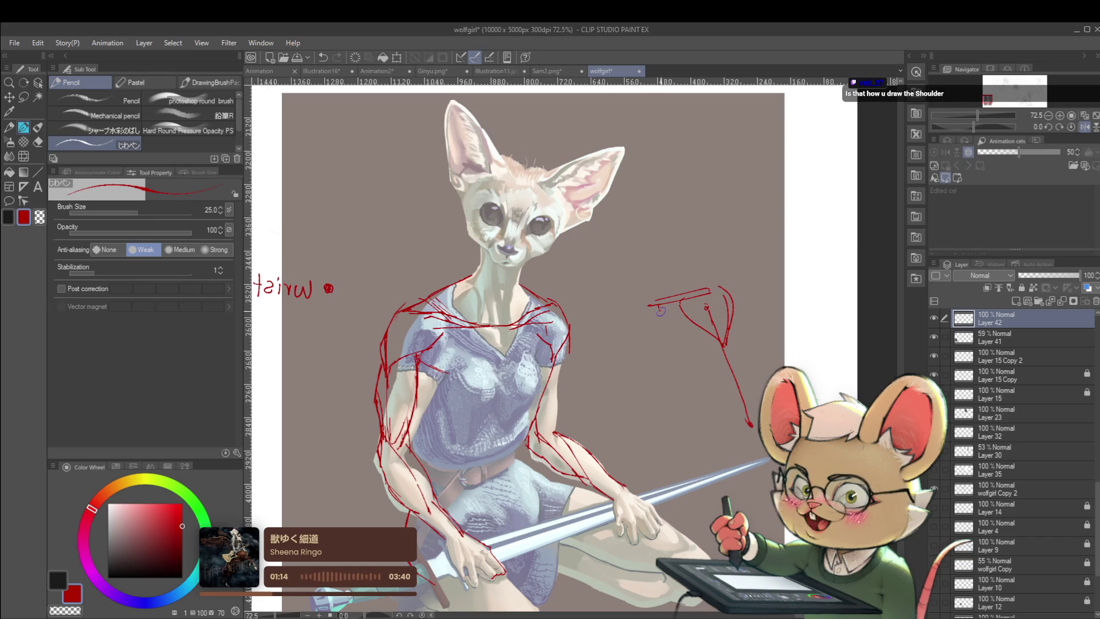
scroll(691, 331, down, 3)
scroll(691, 330, up, 3)
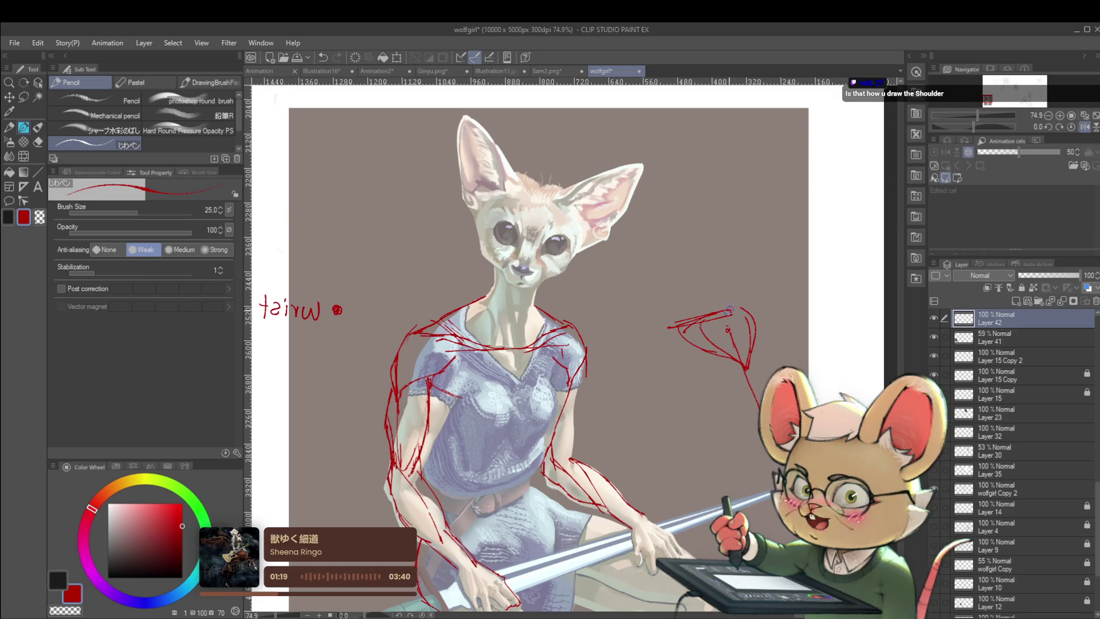
drag(706, 314, 628, 375)
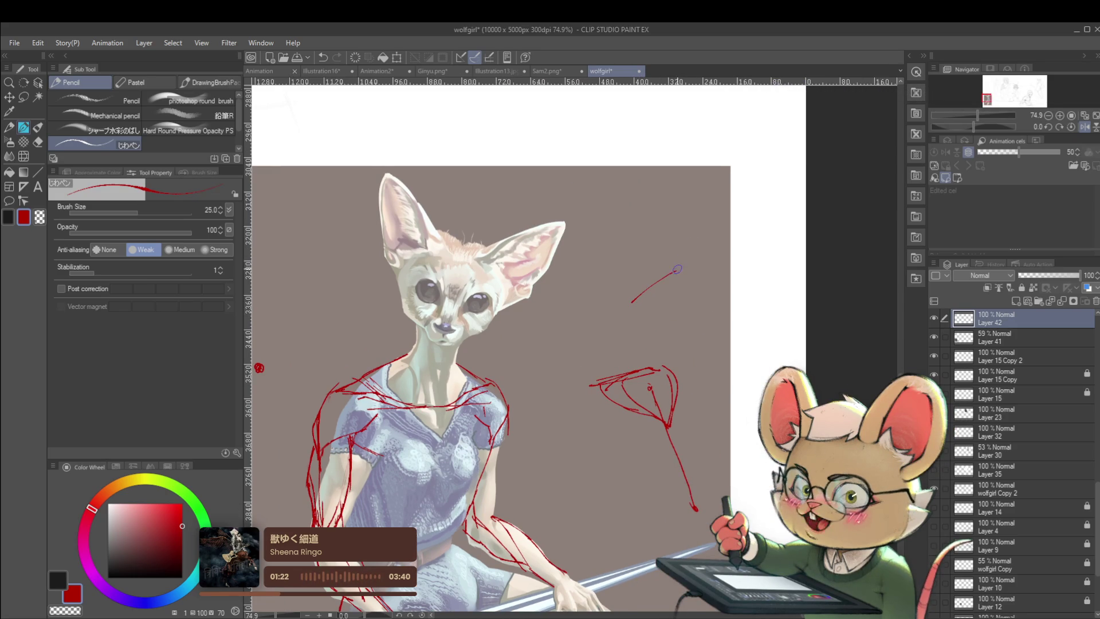
drag(676, 271, 710, 319)
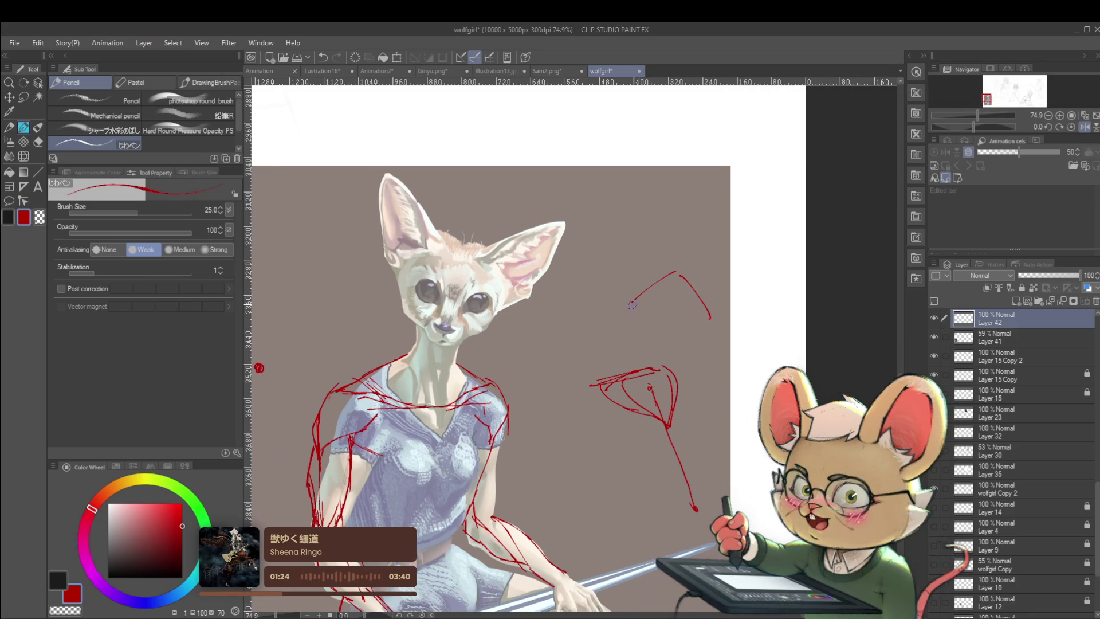
- Undo the small stray red stroke
scroll(645, 303, down, 3)
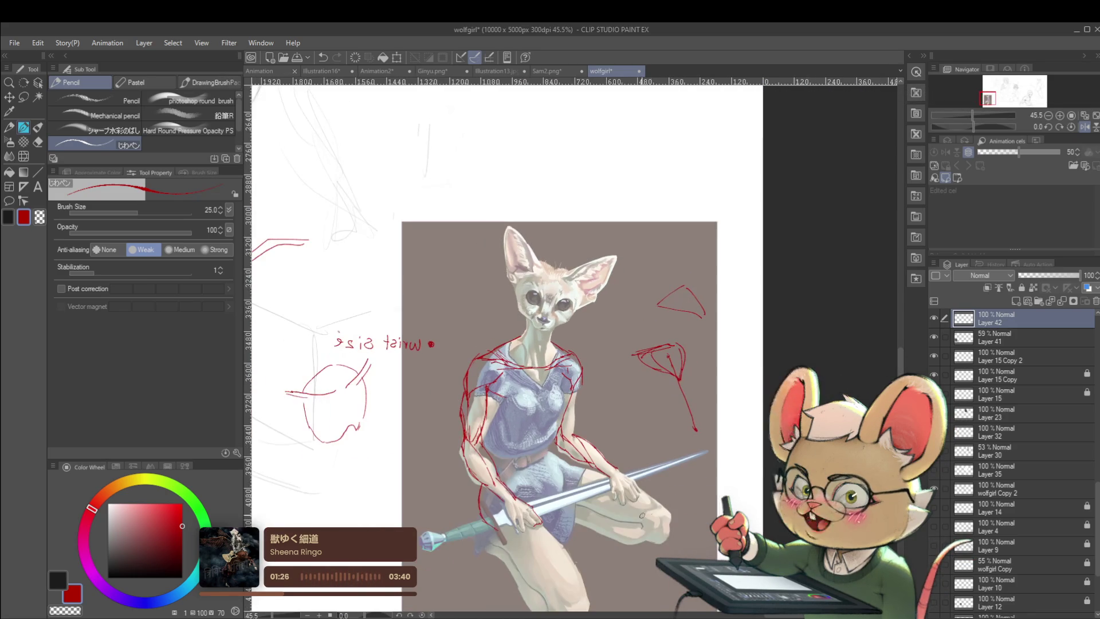
scroll(592, 372, up, 3)
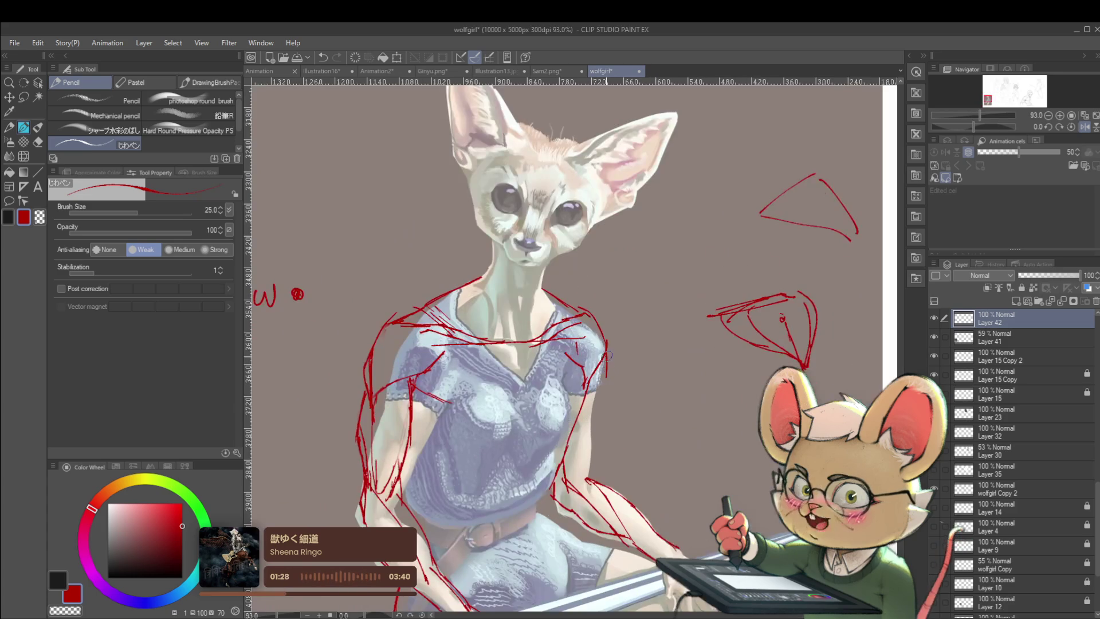
scroll(596, 369, down, 4)
scroll(596, 367, up, 3)
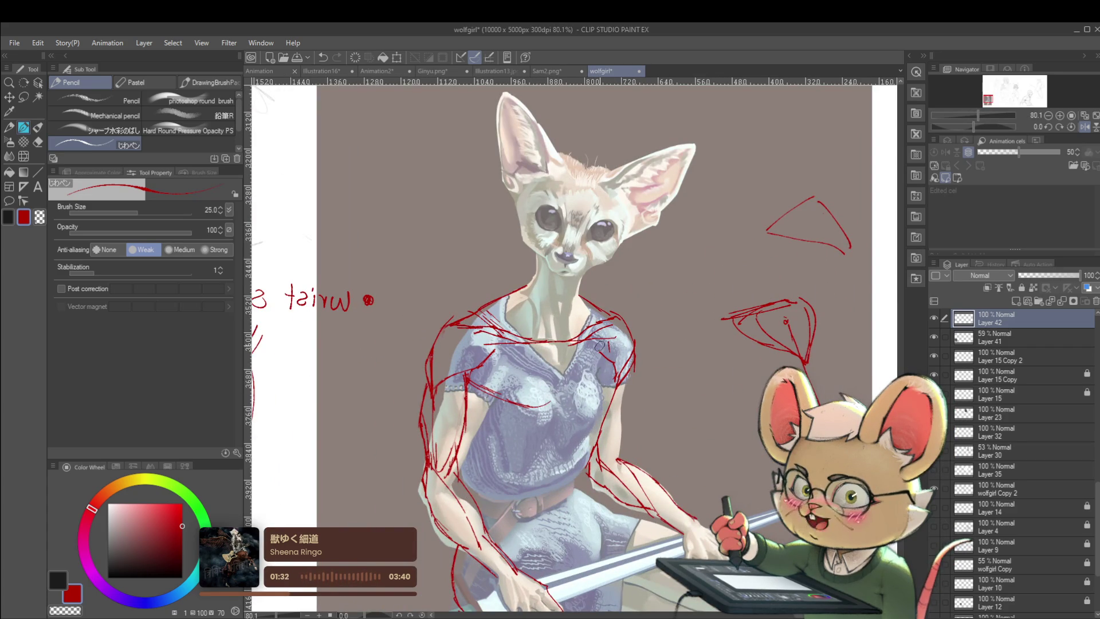
key(ctrl+z)
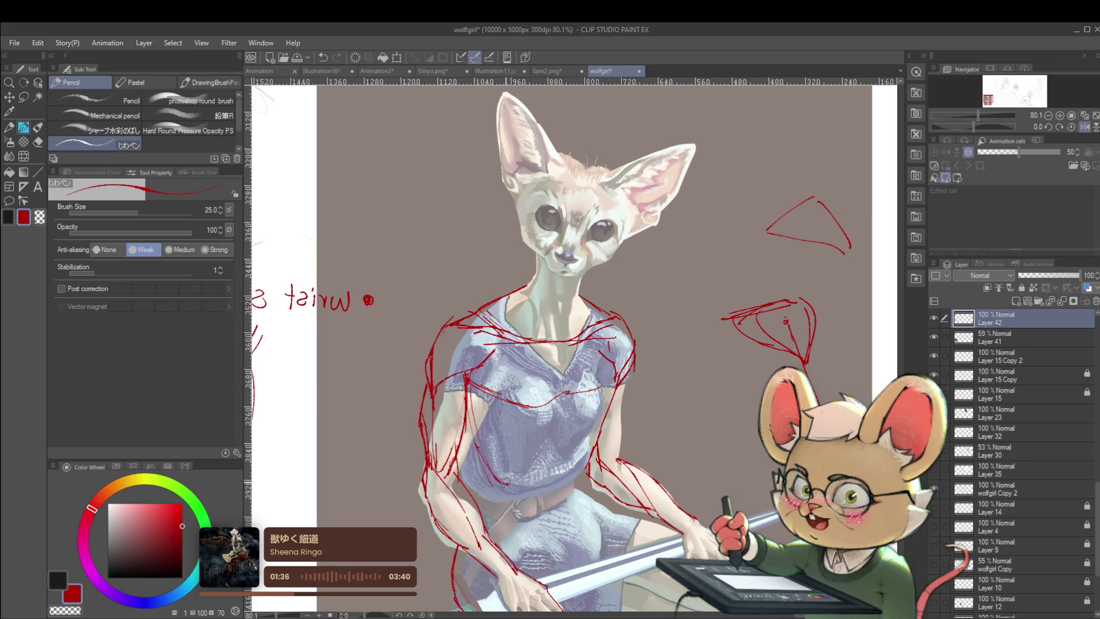
- Draw zigzag red construction lines across the lower torso, then zoom out to 28.1%
mouse_move(522, 477)
mouse_down()
mouse_move(556, 450)
mouse_move(582, 458)
mouse_move(593, 438)
mouse_up()
drag(490, 461, 476, 506)
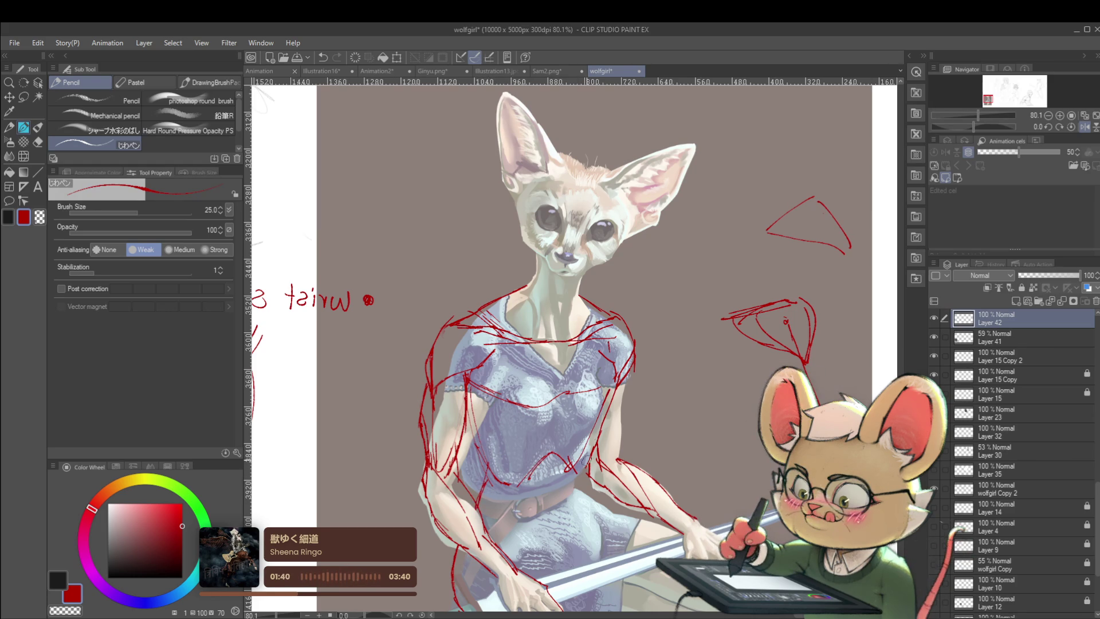
scroll(771, 529, down, 5)
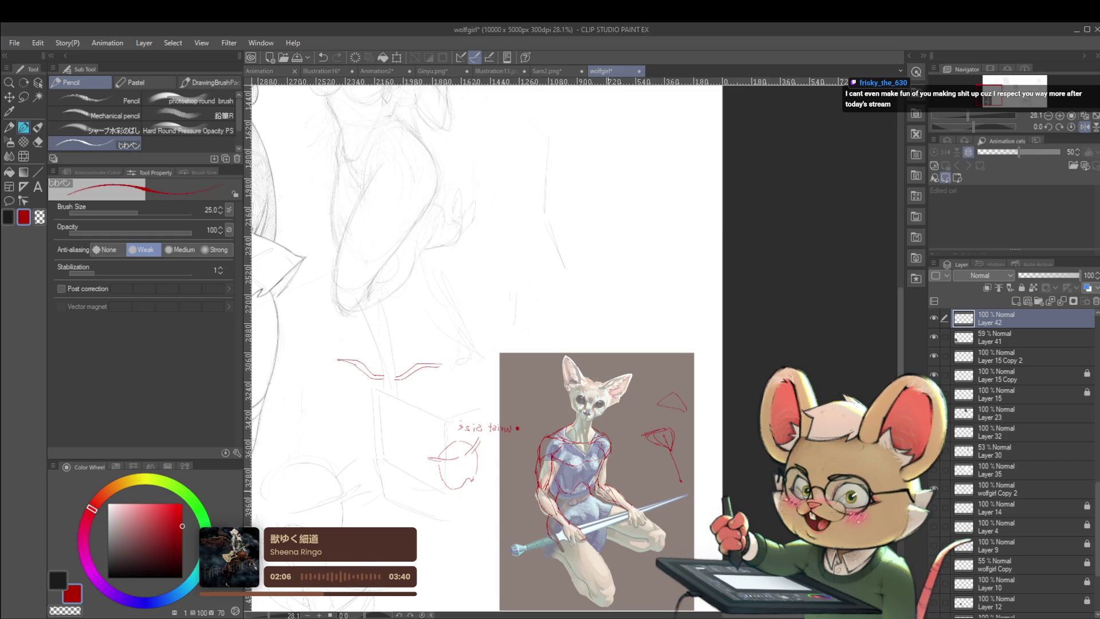
key(alt)
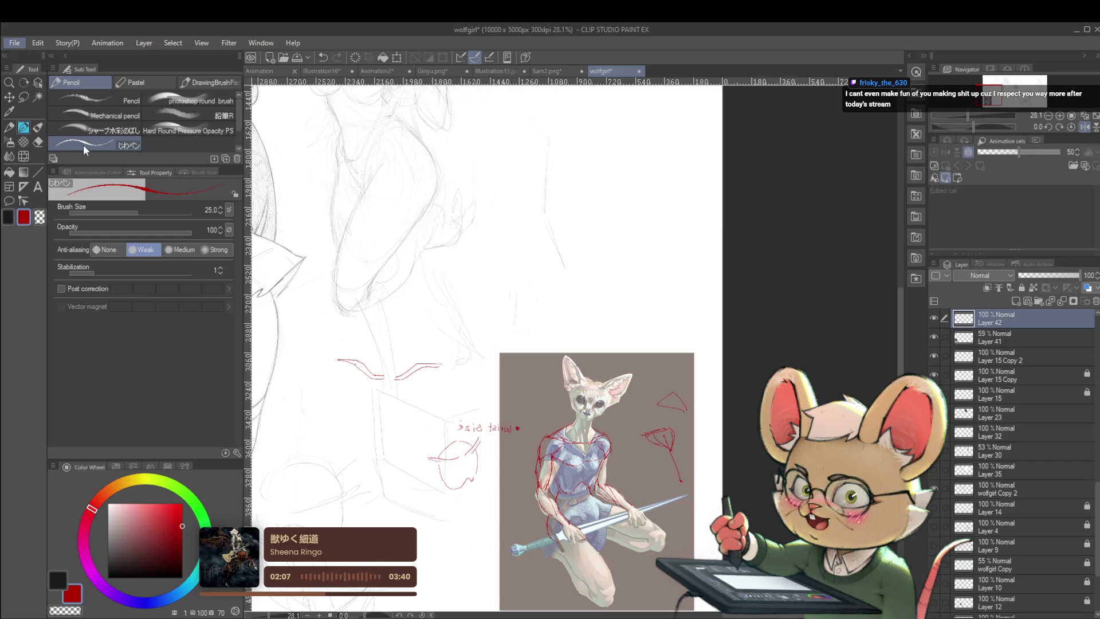